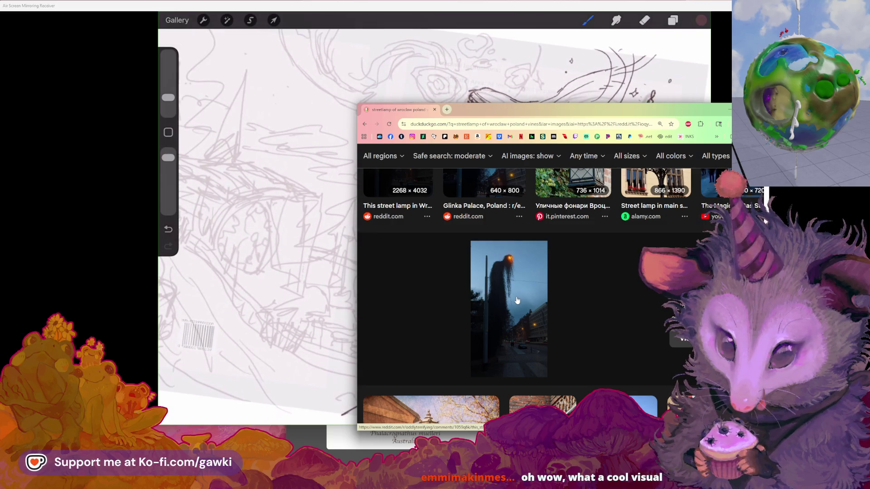
Open the Reddit street-lamp photo full-size and drag its window aside from the drawing.
left_click(517, 301)
left_click(457, 276)
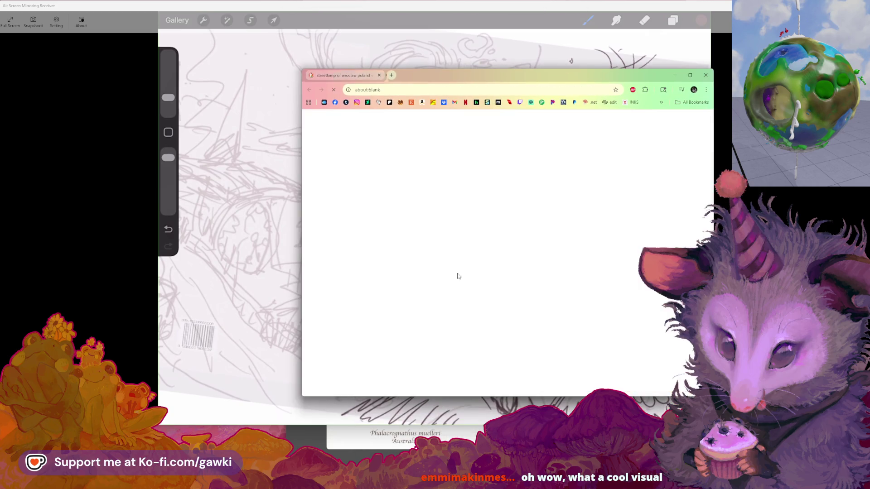
left_click(495, 220)
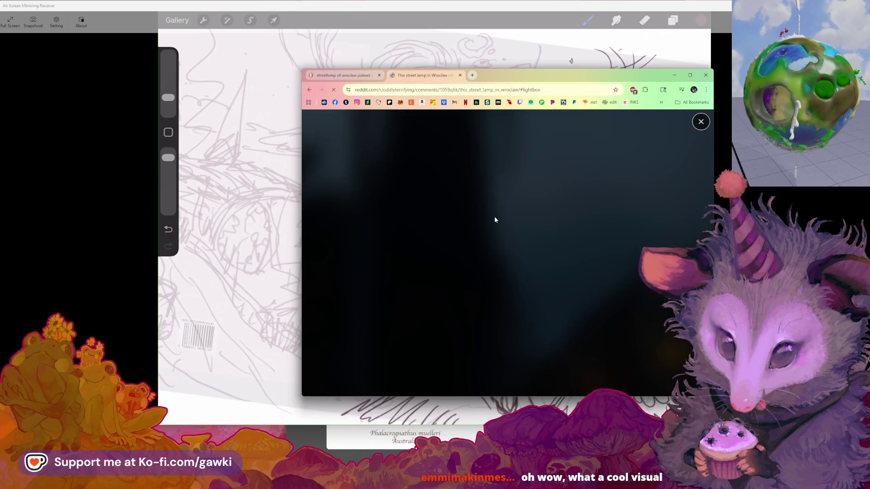
left_click_drag(610, 74, 207, 76)
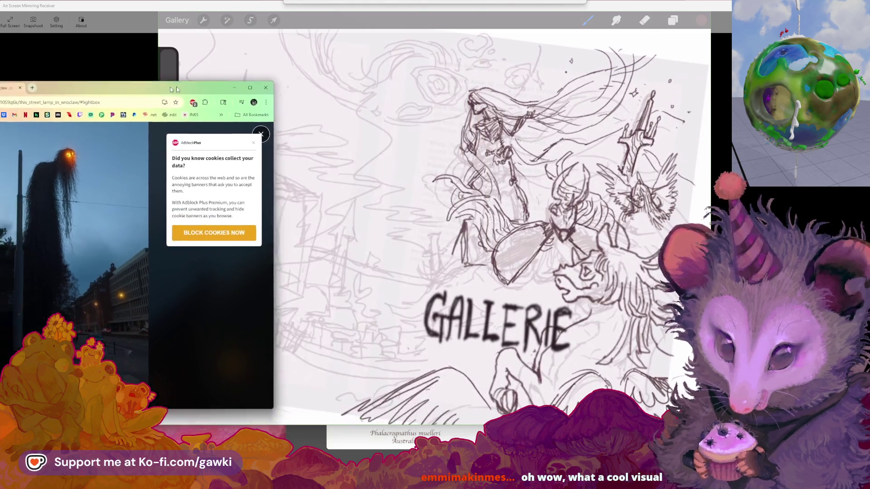
Dismiss the cookie notice and fit the street-lamp photo window beside the Procreate canvas.
left_click(467, 13)
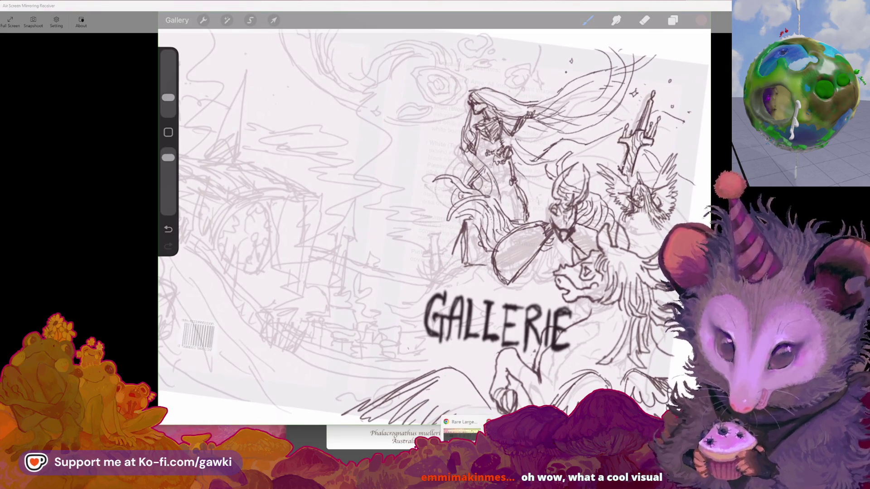
key("alt+Tab")
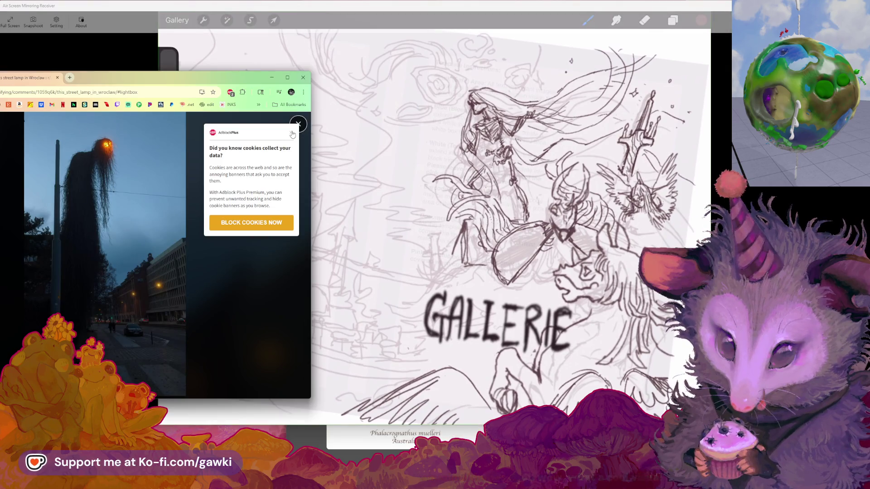
left_click(291, 132)
left_click_drag(191, 78, 159, 97)
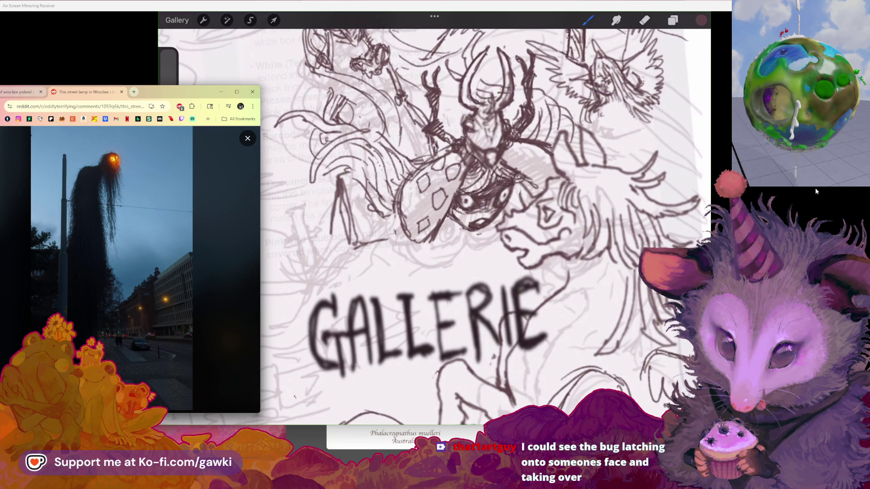
Undo the stray stroke on the beetle's wing.
key("ctrl+z")
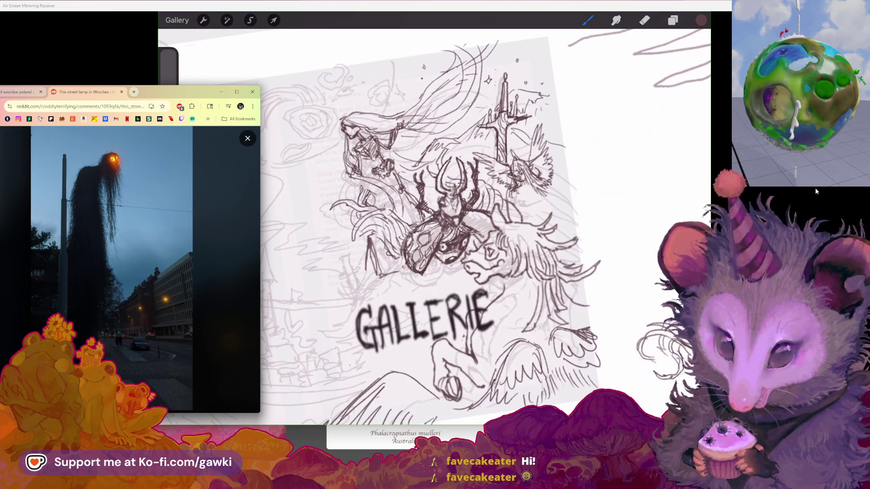
In a new browser tab, search DuckDuckGo for 'what attract beetles'.
mouse_move(698, 272)
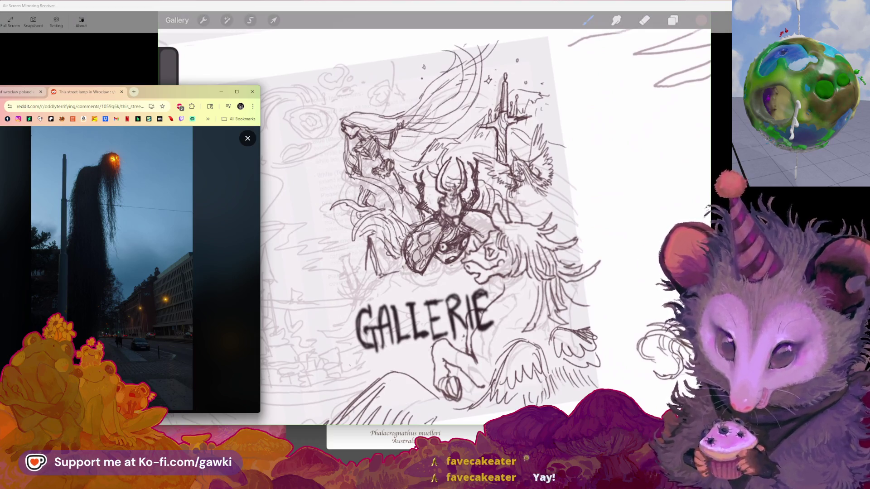
key("alt+Tab")
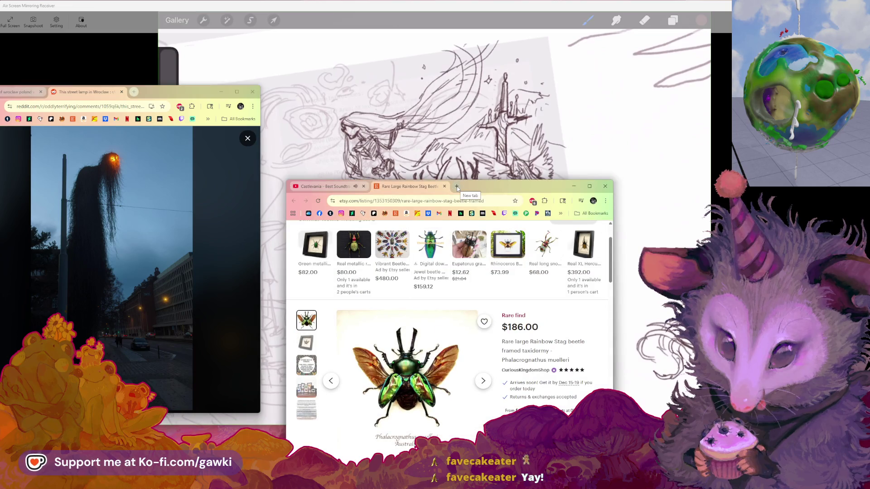
left_click(457, 186)
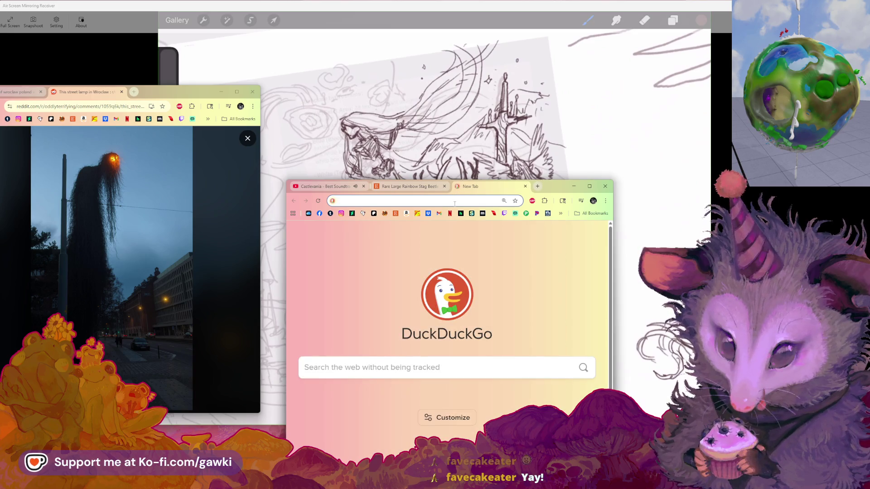
type("what a")
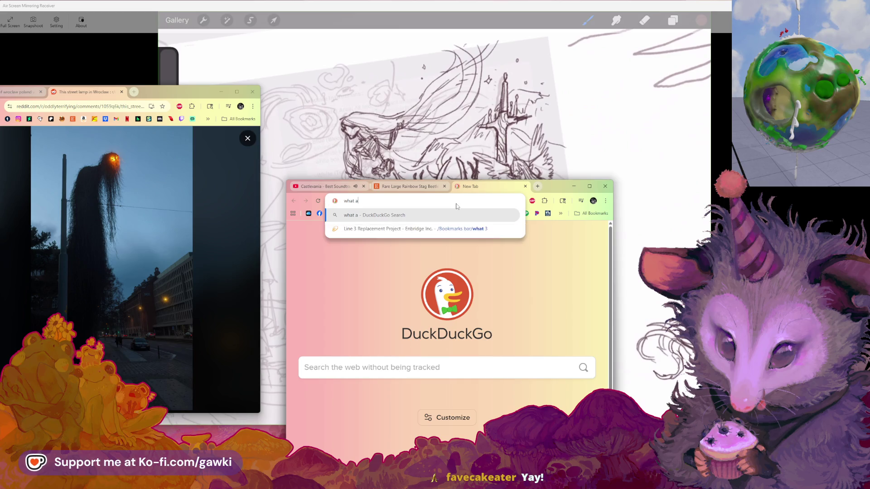
type("ttract be")
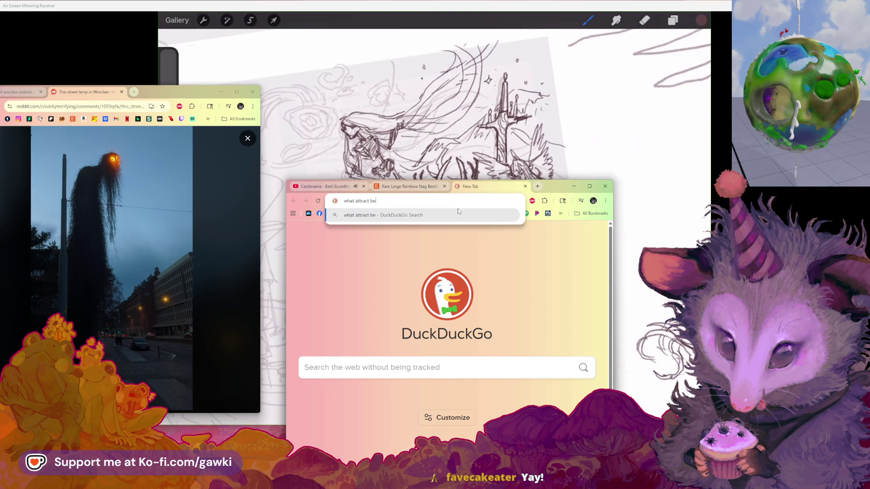
type("tles")
key("Return")
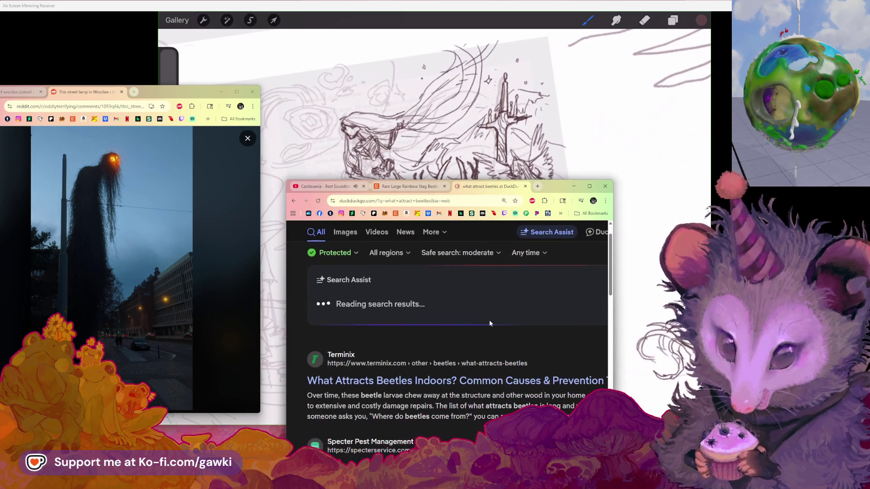
scroll(489, 323, "down", 2)
scroll(490, 324, "up", 3)
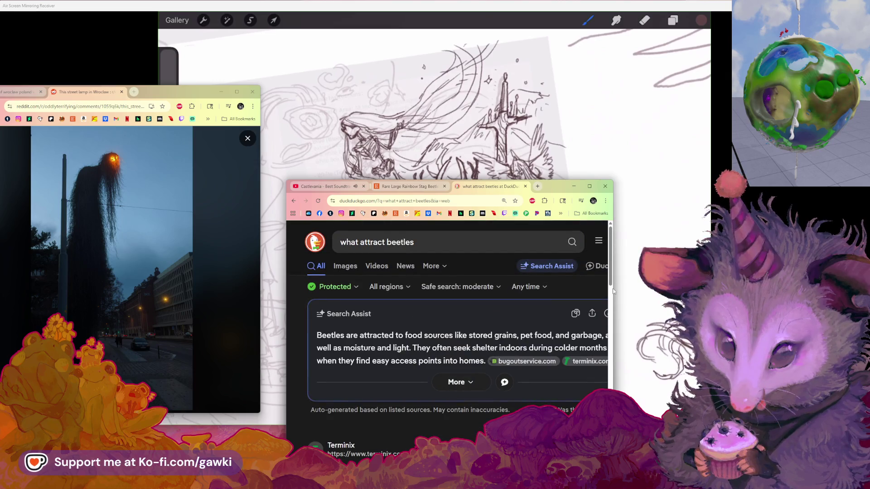
Widen the browser window and scan the beetle search results.
mouse_move(614, 290)
left_mouse_down()
mouse_move(678, 291)
mouse_move(661, 291)
left_mouse_up()
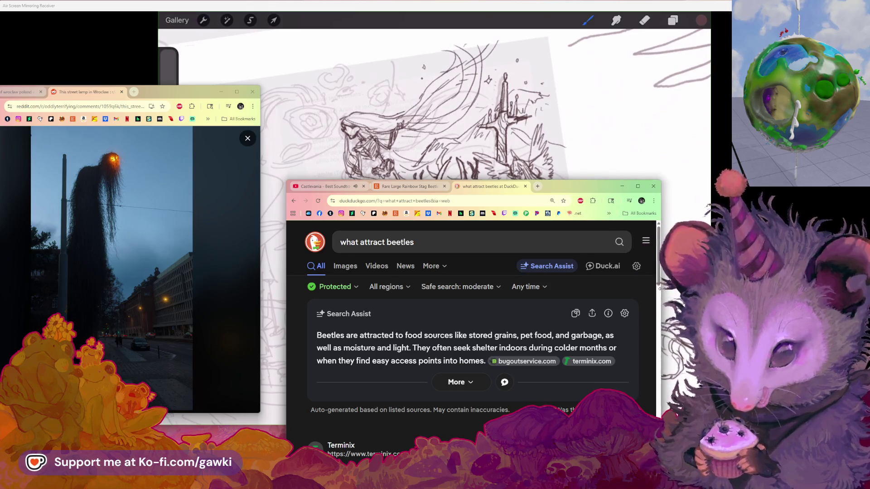
scroll(635, 324, "down", 2)
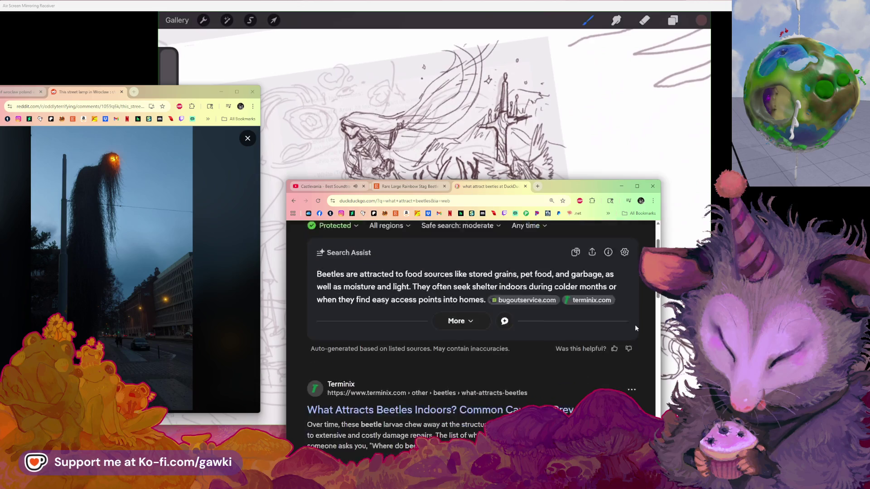
scroll(635, 324, "down", 3)
scroll(632, 325, "up", 5)
scroll(630, 321, "down", 5)
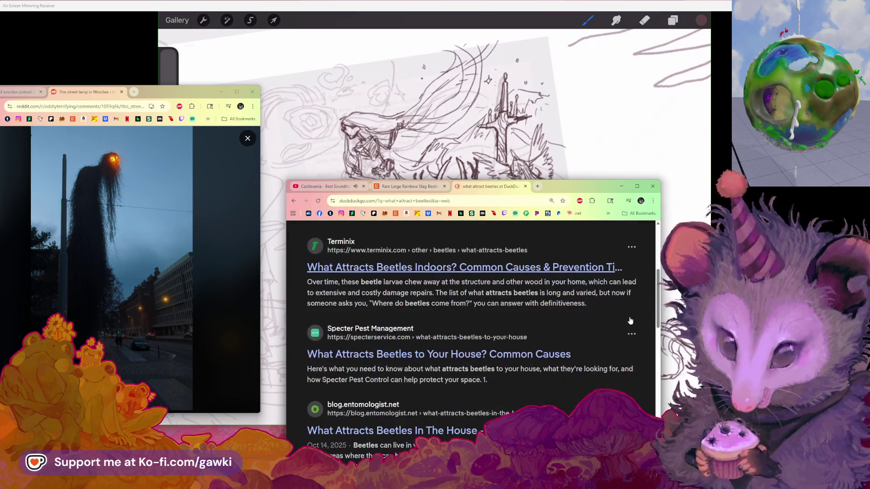
scroll(630, 320, "down", 3)
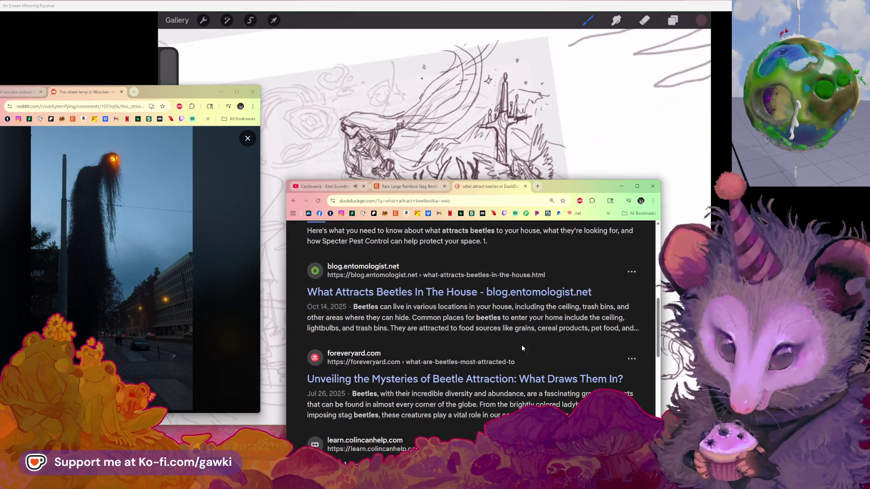
scroll(523, 348, "up", 3)
scroll(522, 348, "up", 5)
Refine the query with 'in nature' and open the foreveryard beetle attraction article.
left_click(455, 245)
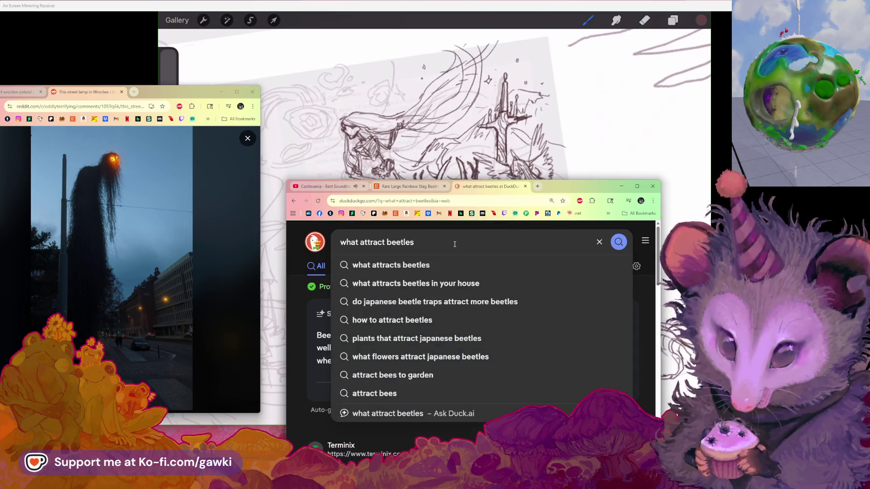
type(" in nature")
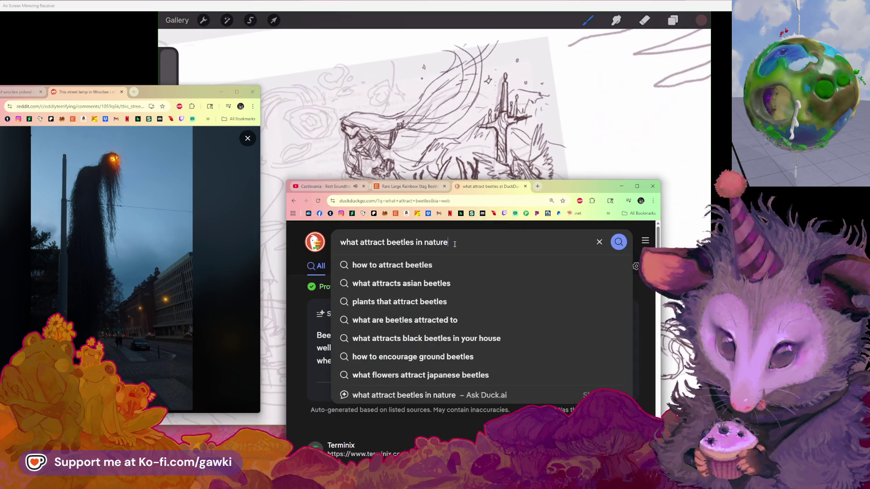
key("Return")
scroll(482, 319, "down", 4)
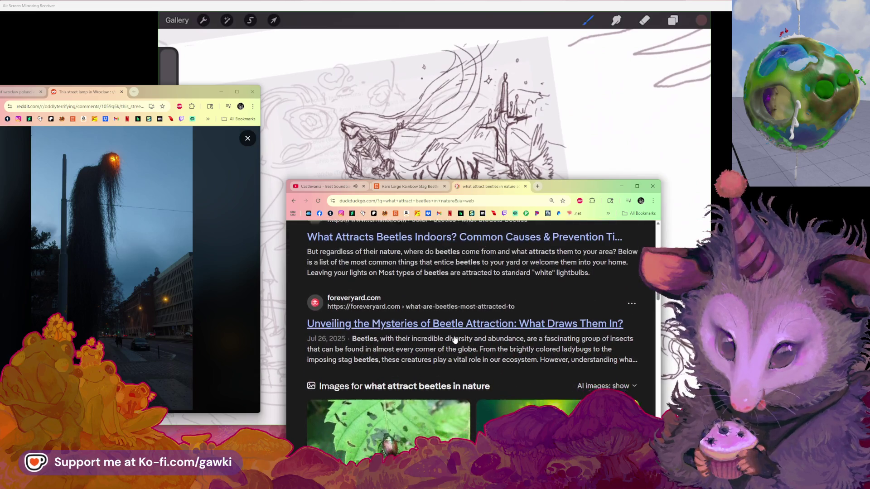
scroll(455, 340, "down", 1)
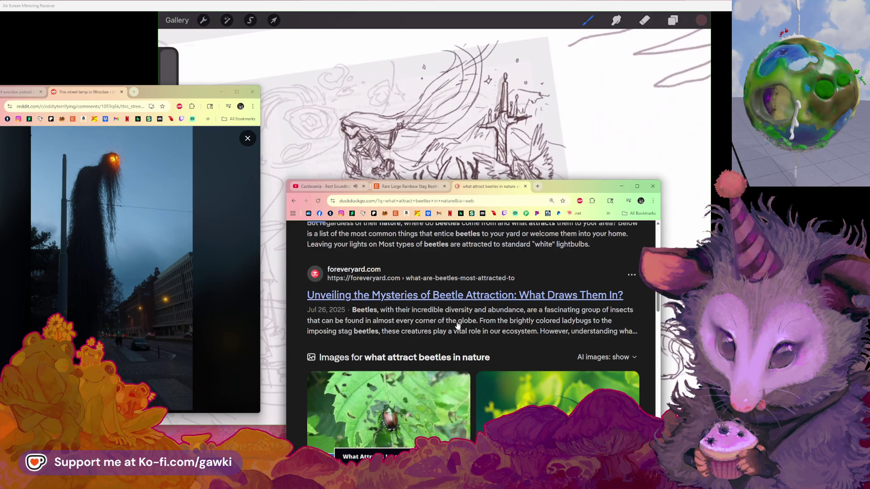
left_click(452, 297)
Scroll the foreveryard article down to the Color Preferences and Chemical Attraction sections.
scroll(449, 376, "down", 3)
scroll(449, 376, "down", 2)
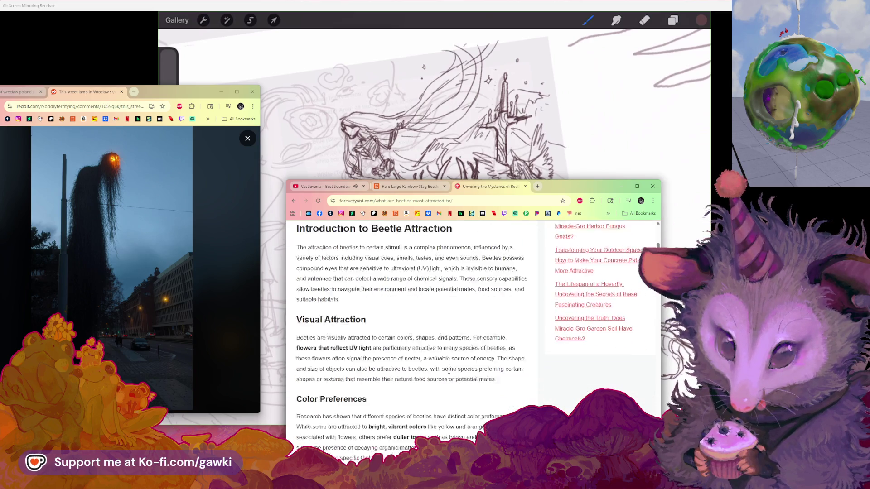
scroll(448, 376, "down", 1)
scroll(449, 376, "down", 2)
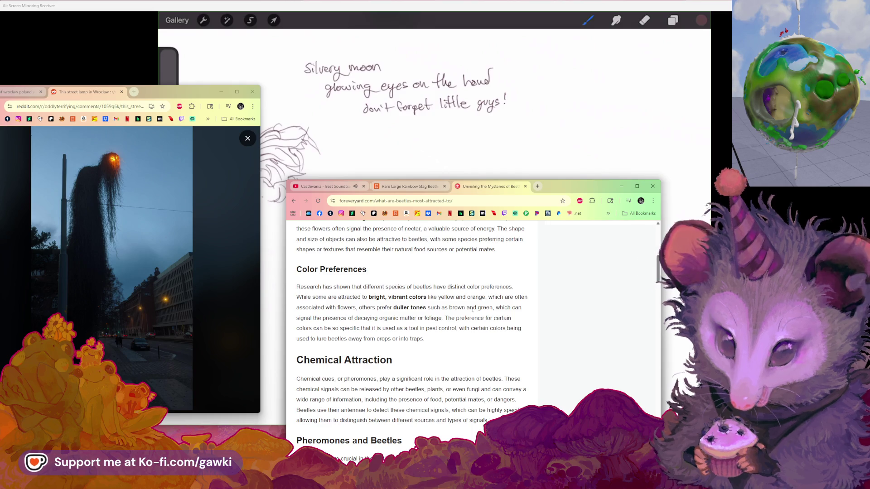
Undo the last stroke and bring the Procreate canvas back to the front.
key("ctrl+z")
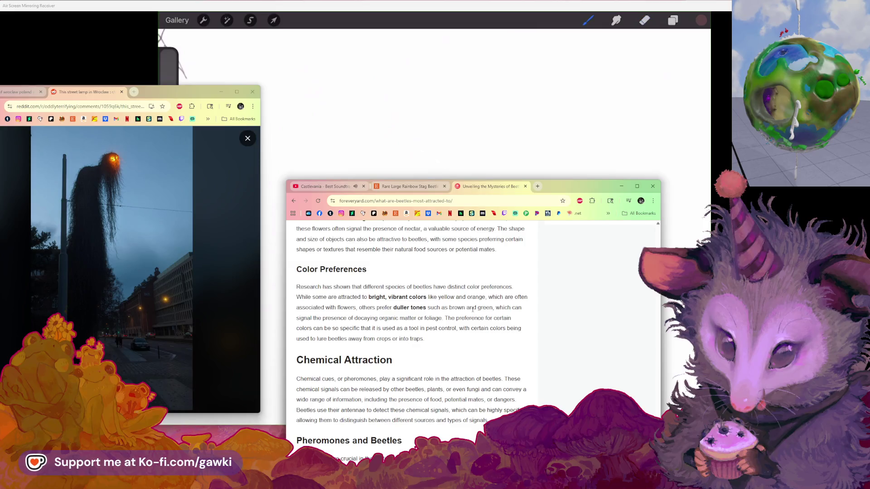
left_click(363, 6)
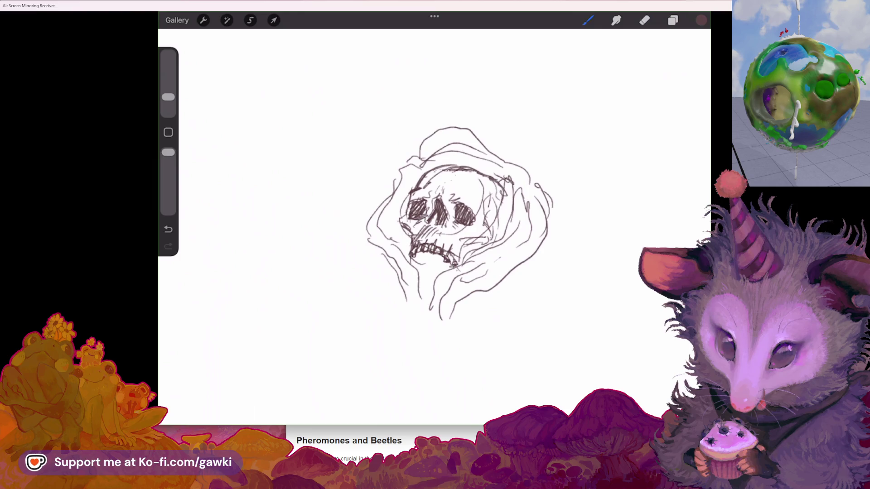
Add short strokes along the skull's lower left and right edge, undoing stray curves.
scroll(453, 218, "down", 5)
scroll(444, 204, "up", 3)
left_click_drag(425, 261, 432, 269)
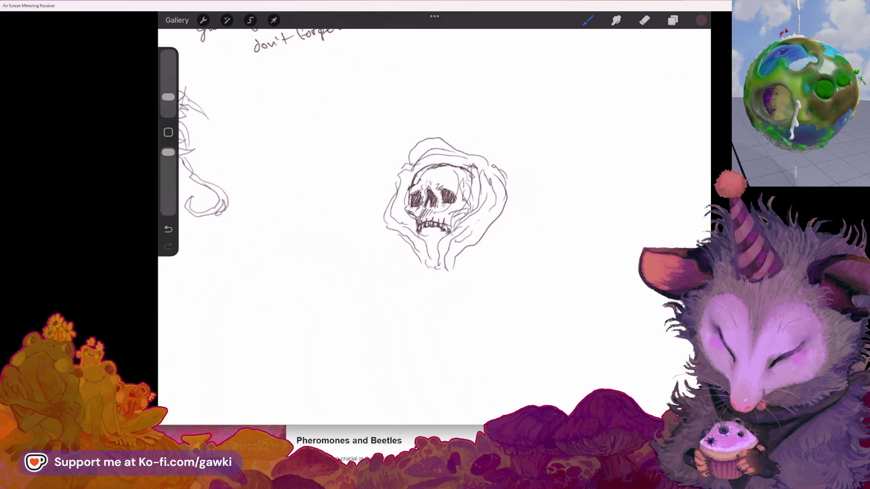
left_click_drag(511, 191, 492, 235)
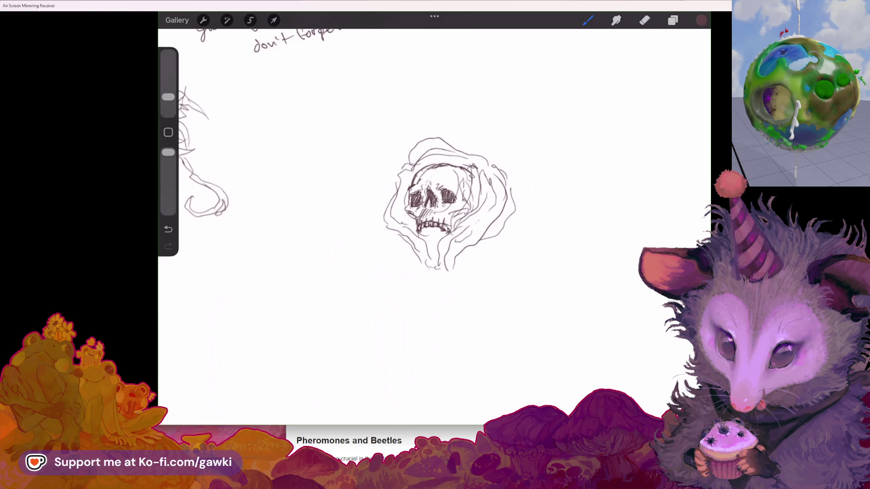
key("ctrl+z")
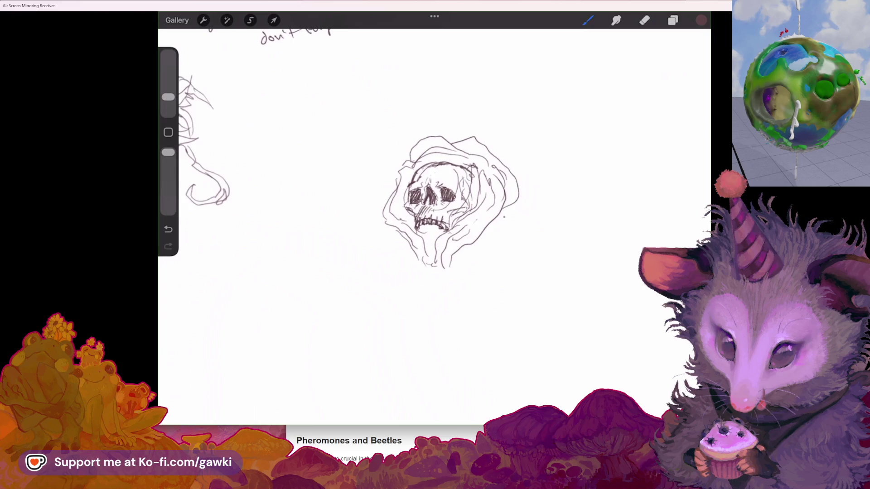
left_click_drag(506, 212, 510, 222)
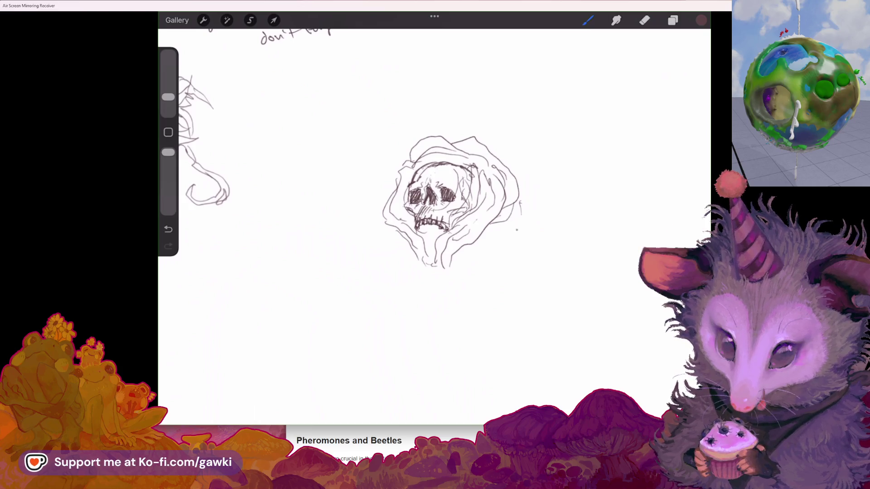
left_click_drag(463, 140, 564, 165)
key("ctrl+z")
left_click_drag(403, 162, 447, 132)
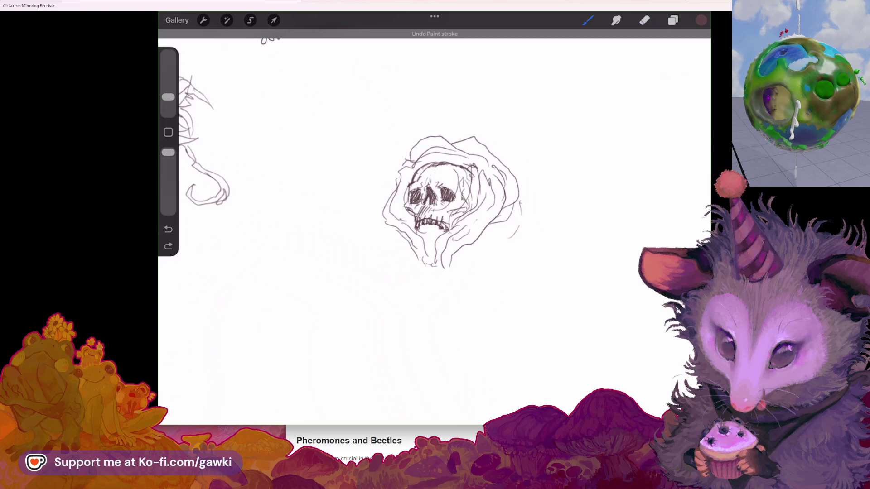
key("ctrl+z")
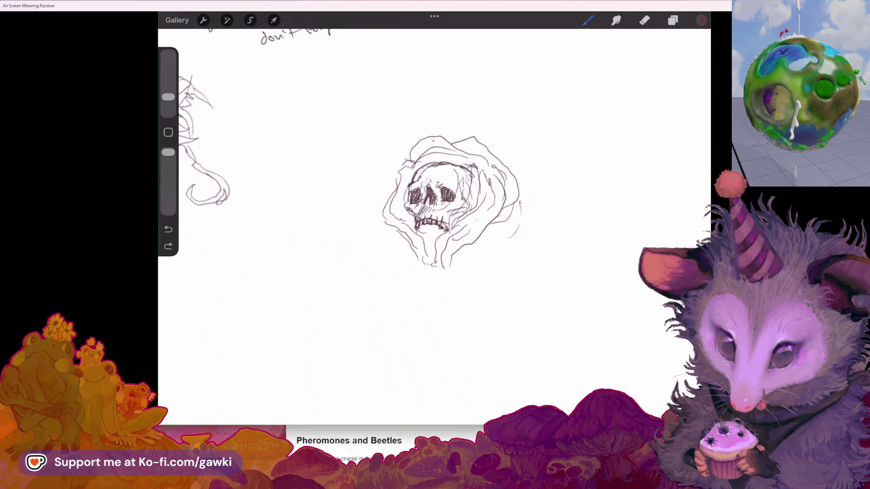
Draw petal lines along the rose's lower-left and right edges, plus a first spike atop the skull.
scroll(435, 195, "down", 3)
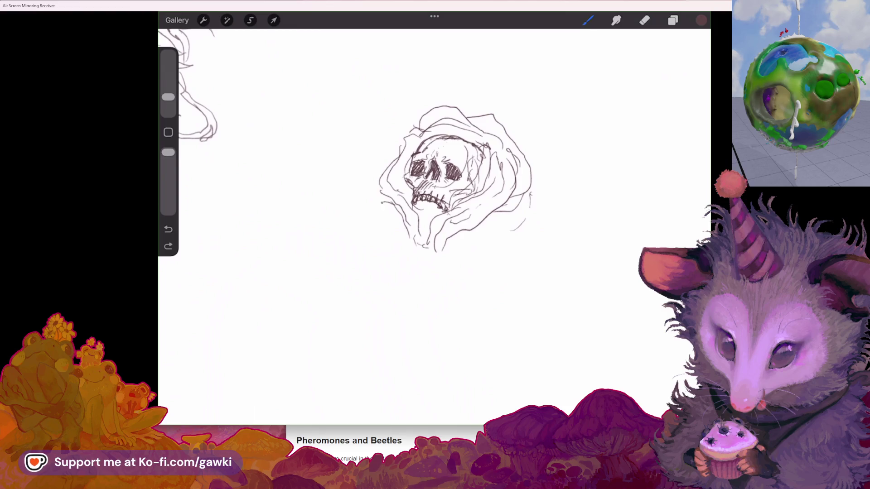
mouse_move(393, 225)
left_mouse_down()
mouse_move(432, 262)
mouse_move(510, 224)
left_mouse_up()
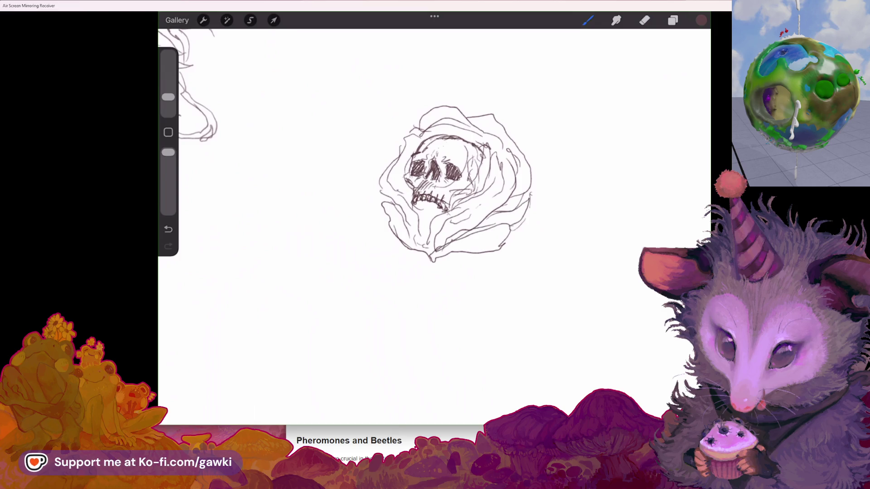
mouse_move(531, 173)
left_mouse_down()
mouse_move(533, 209)
mouse_move(508, 244)
left_mouse_up()
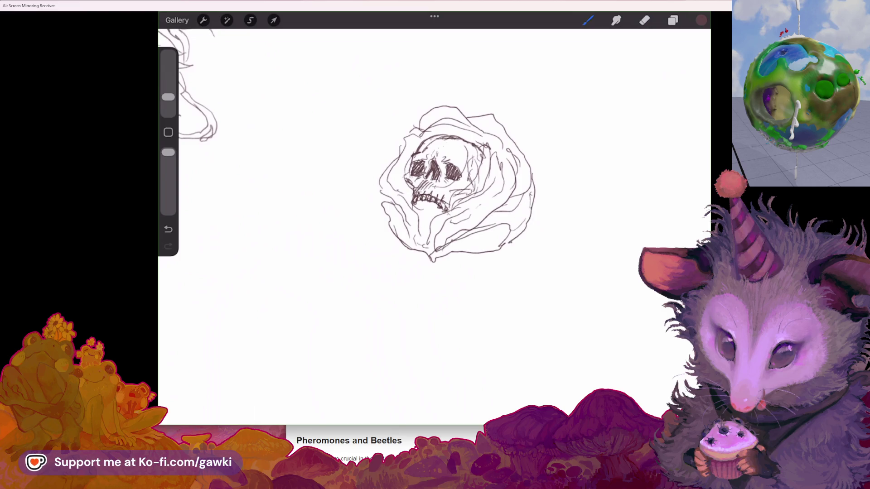
scroll(457, 184, "down", 3)
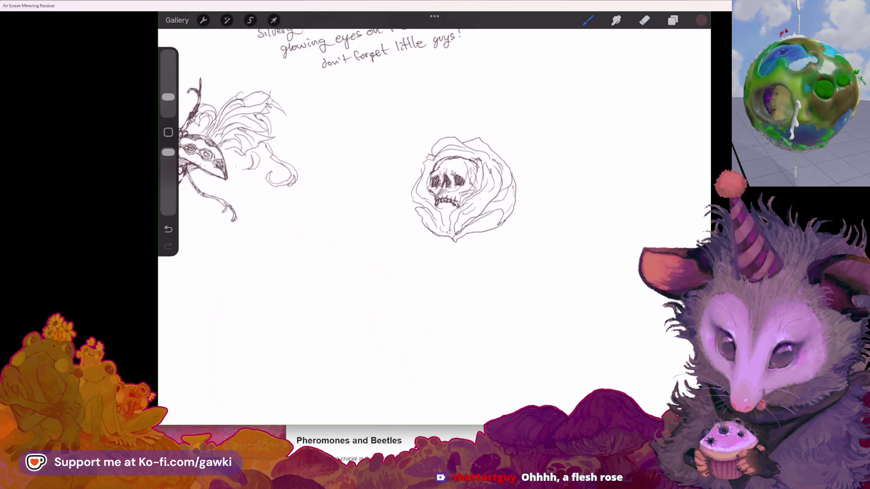
scroll(443, 206, "up", 2)
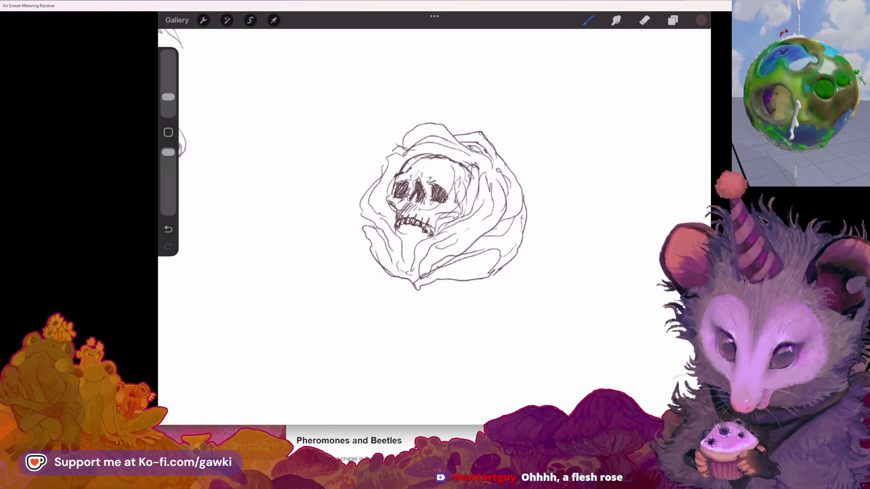
scroll(453, 206, "down", 2)
scroll(462, 186, "up", 2)
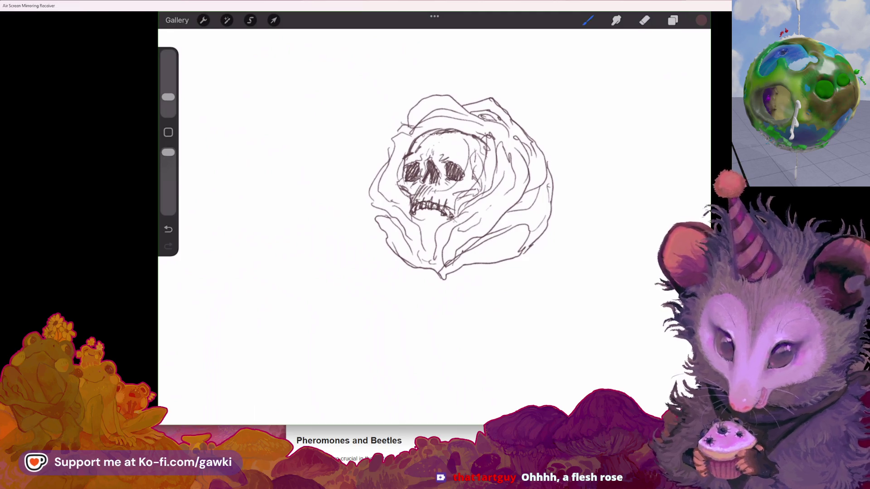
scroll(446, 177, "down", 1)
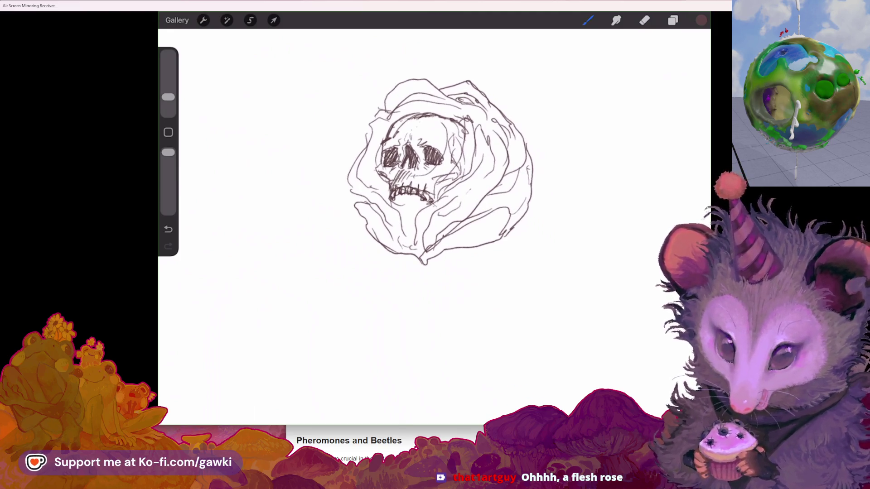
scroll(453, 176, "left", 2)
scroll(458, 174, "down", 2)
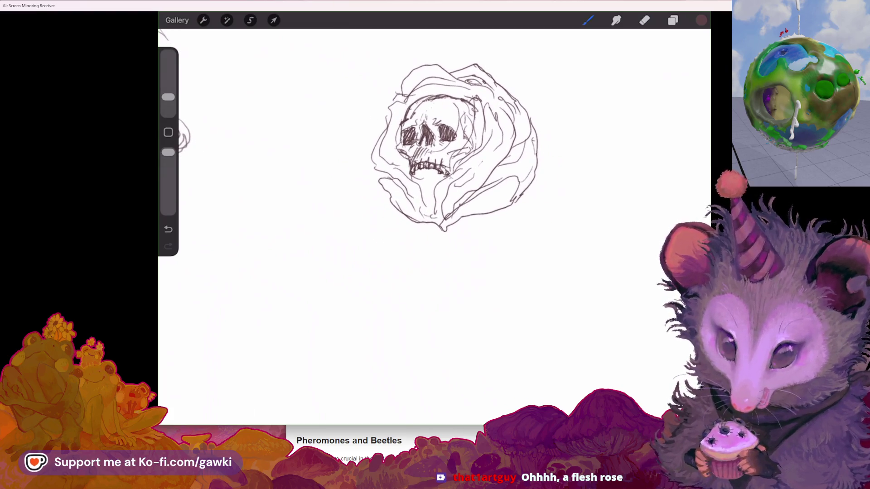
scroll(453, 145, "down", 2)
scroll(476, 191, "up", 2)
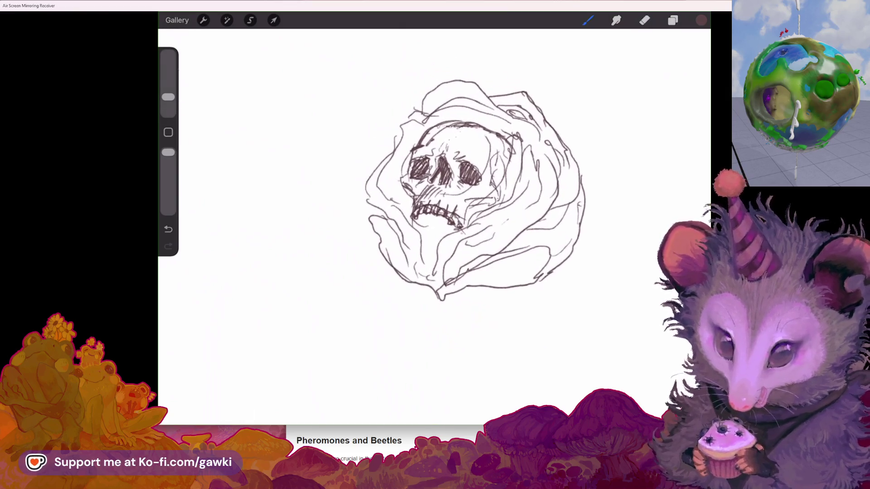
left_click_drag(458, 126, 464, 123)
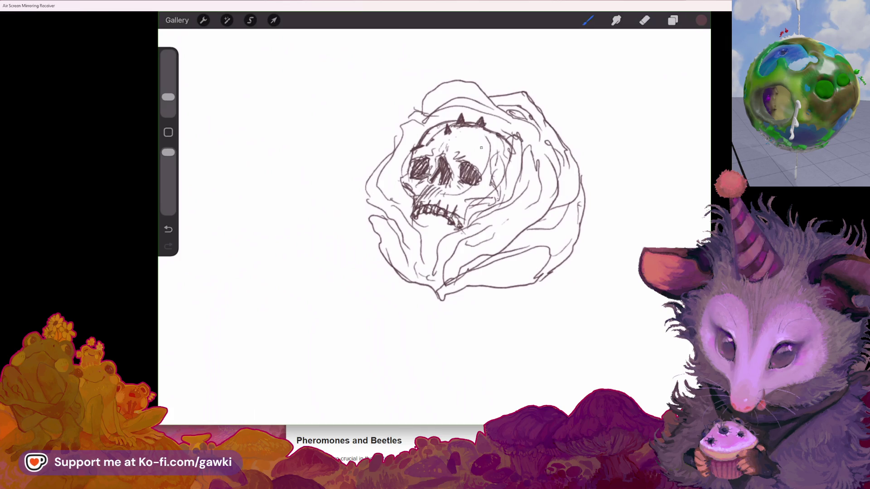
Add a spike on the skull's upper-left edge.
left_click_drag(414, 143, 422, 141)
scroll(490, 191, "down", 2)
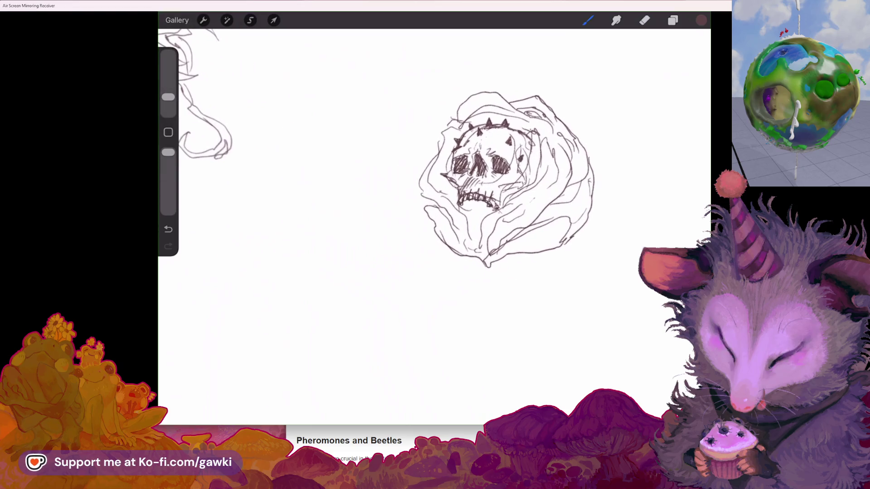
Freehand-select the skull's jaw and warp it narrower and more jagged.
left_click(251, 20)
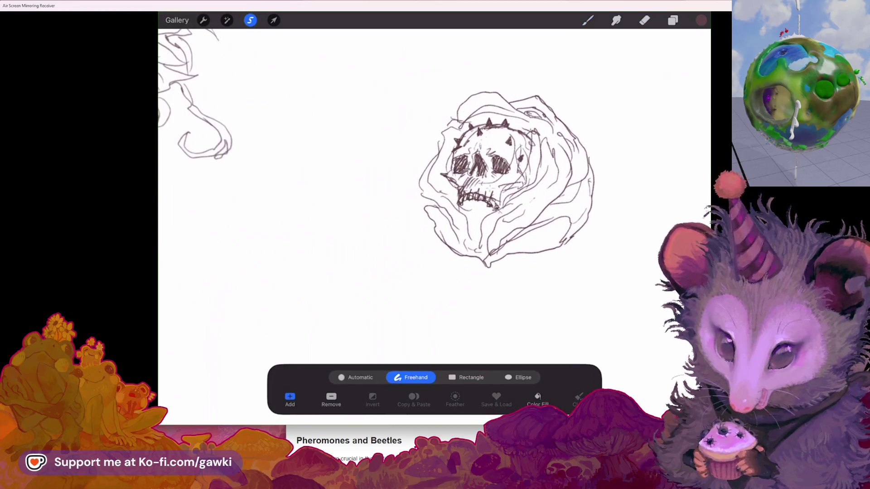
left_click_drag(452, 180, 456, 216)
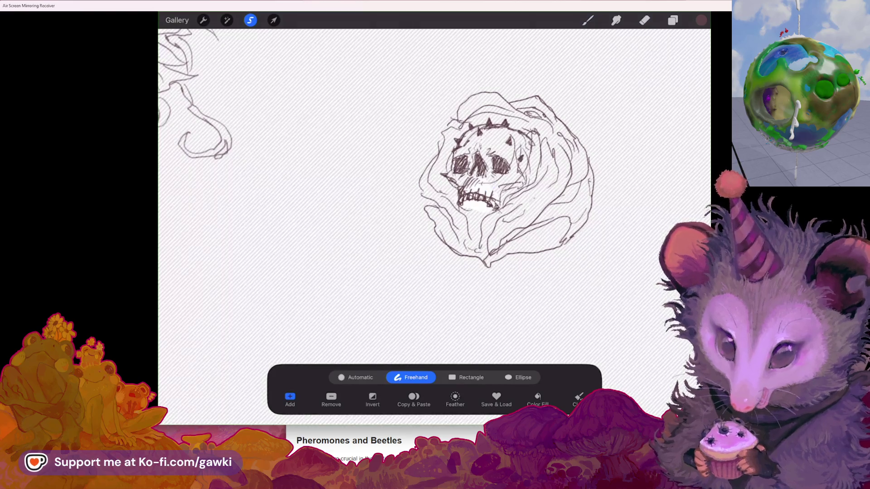
left_click(273, 20)
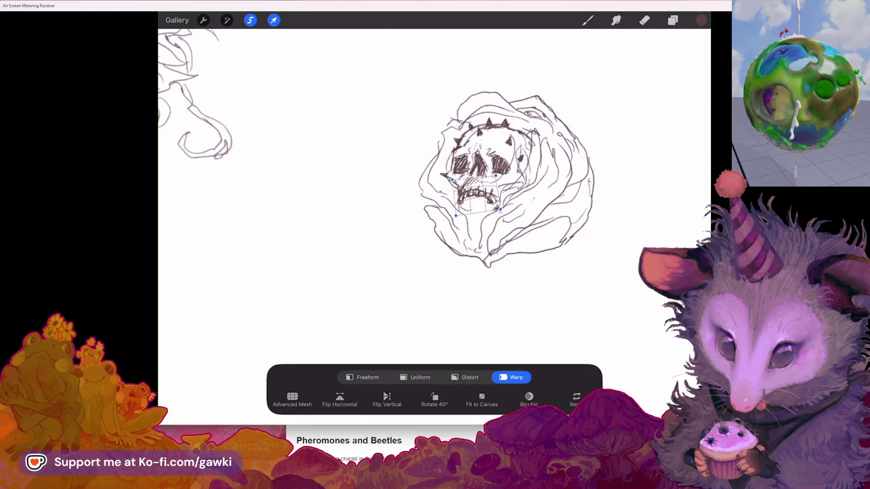
left_click(588, 20)
left_click(645, 20)
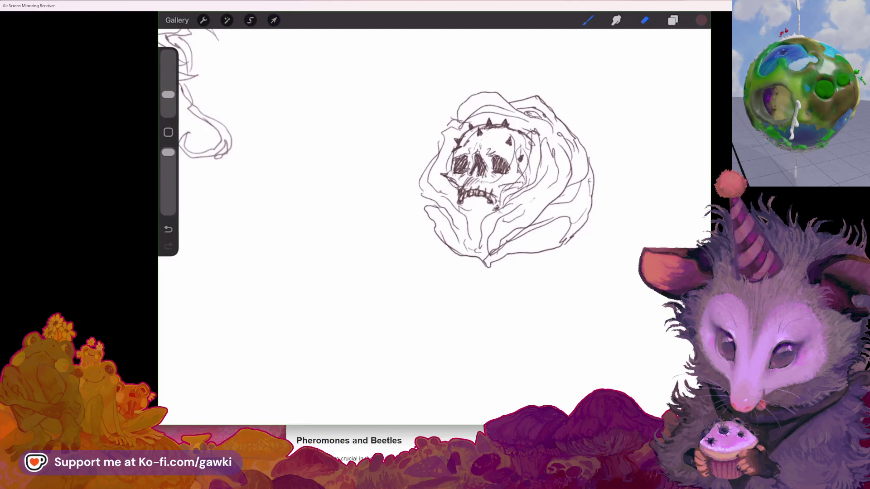
left_click(588, 20)
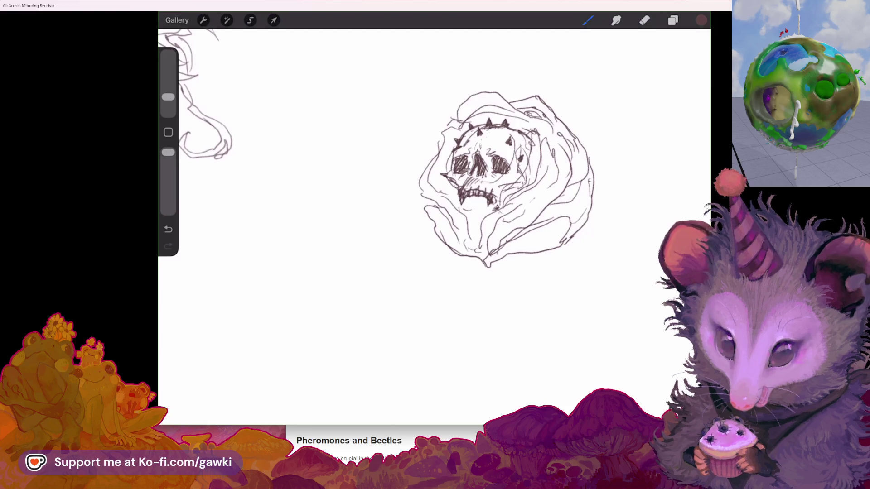
Erase the spike on top of the skull.
left_click_drag(490, 182, 449, 173)
left_click(644, 20)
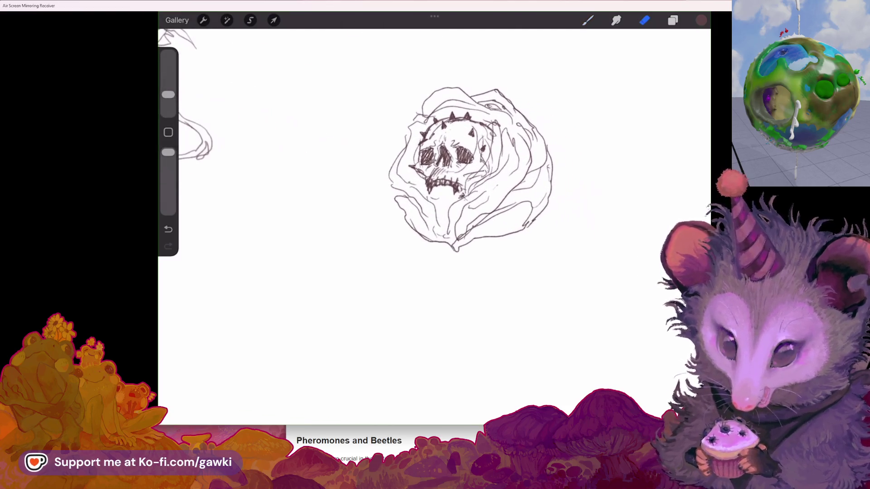
left_click(588, 20)
left_click(644, 20)
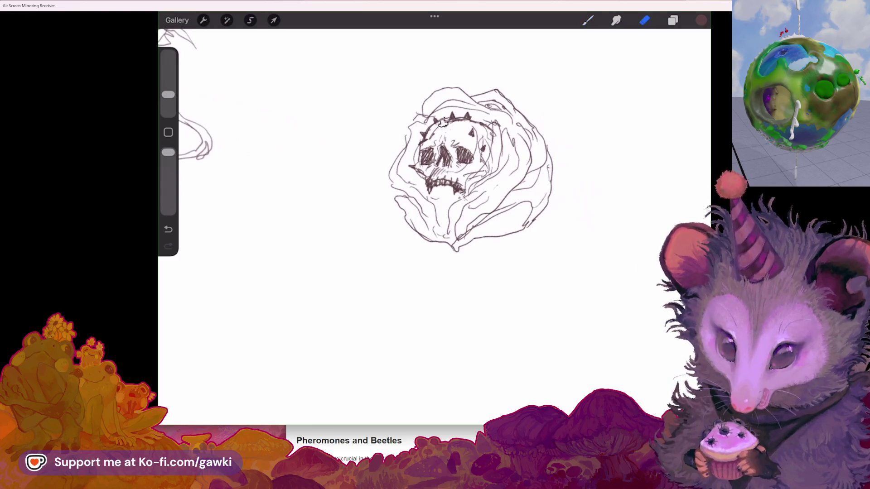
left_click_drag(451, 115, 473, 132)
Sketch short new marks across the skull's top and hatch the left eye socket darker.
left_click(587, 20)
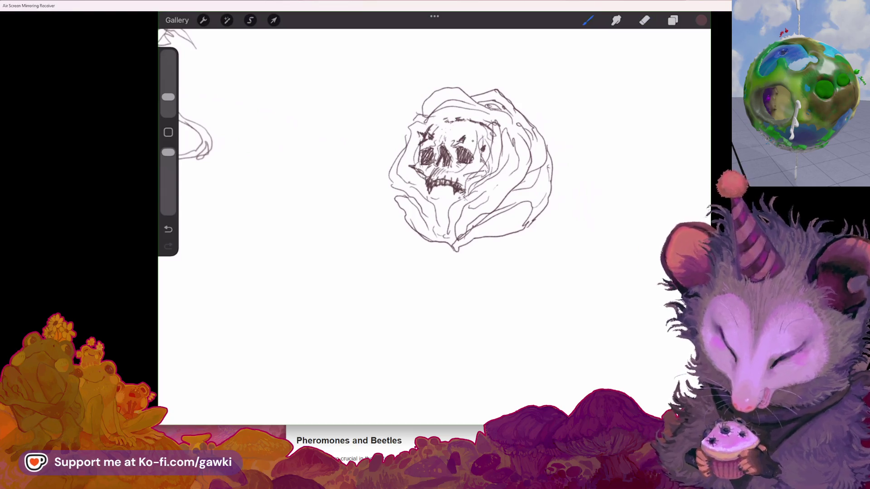
left_click_drag(471, 136, 477, 143)
left_click_drag(428, 130, 445, 121)
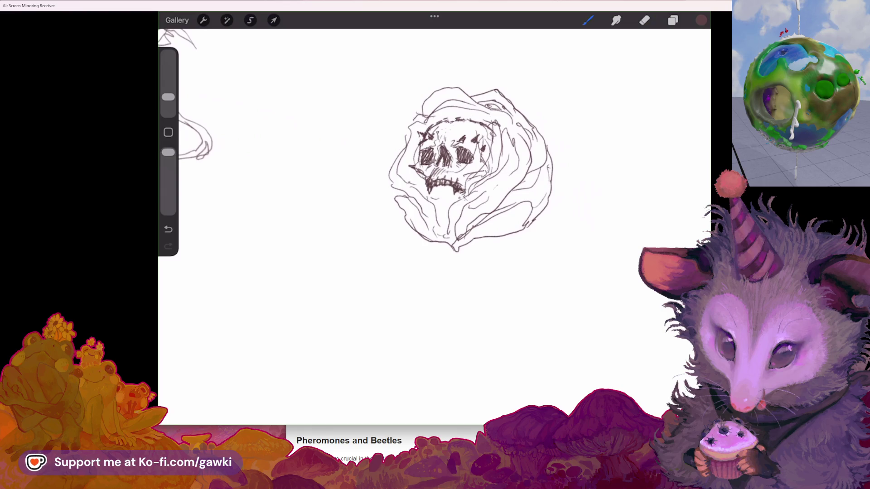
mouse_move(446, 135)
left_mouse_down()
mouse_move(451, 123)
mouse_move(453, 136)
mouse_move(441, 138)
mouse_move(469, 119)
left_mouse_up()
scroll(498, 159, "down", 3)
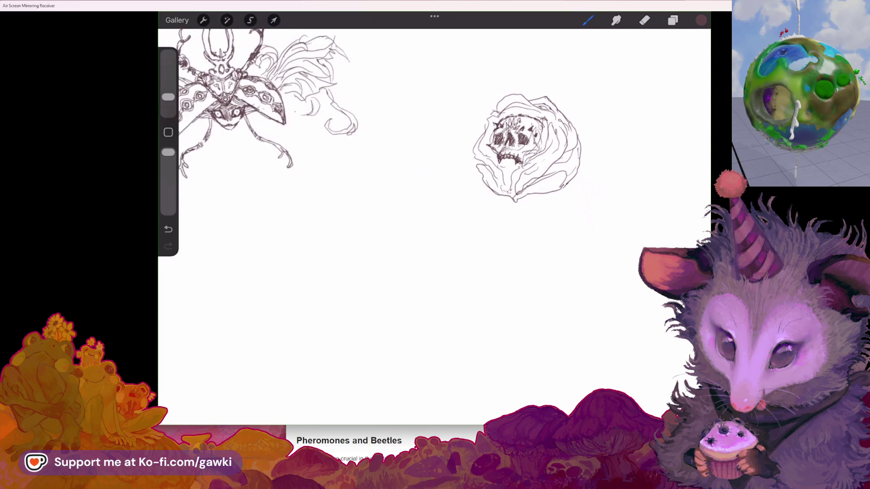
scroll(489, 155, "up", 2)
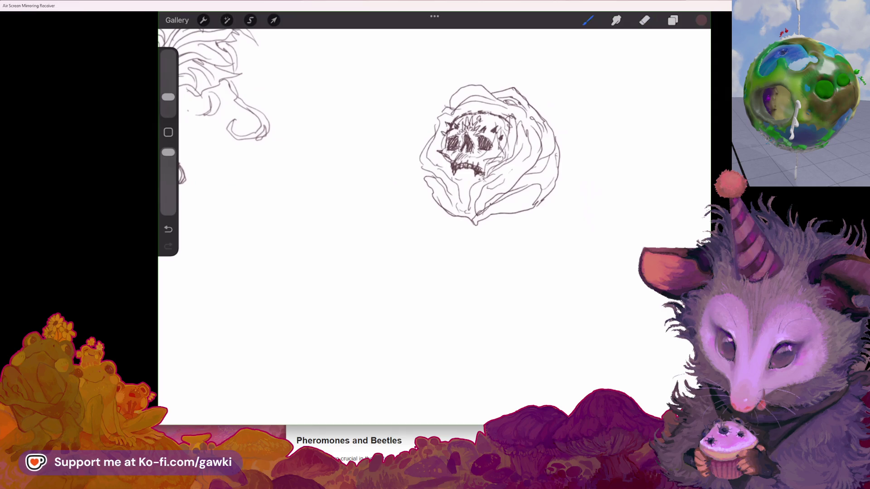
left_click_drag(445, 134, 449, 148)
scroll(476, 154, "down", 3)
scroll(440, 159, "up", 1)
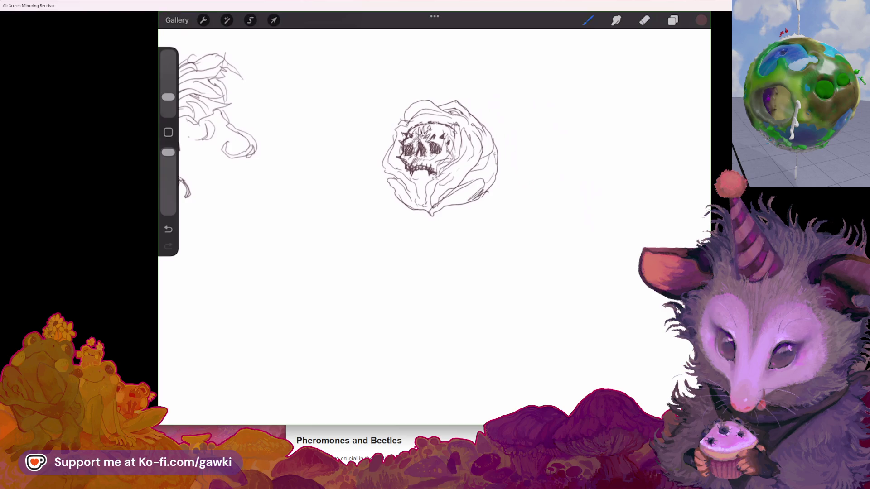
Draw flowing lines off the hood's lower left and right, undoing stray marks near the skull.
left_click(588, 20)
mouse_move(361, 207)
left_mouse_down()
mouse_move(384, 189)
mouse_move(385, 197)
left_mouse_up()
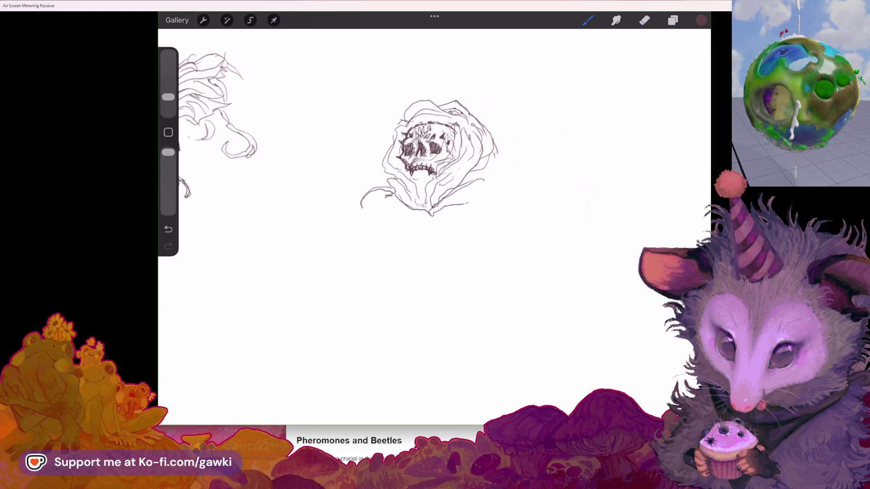
mouse_move(541, 124)
left_mouse_down()
mouse_move(552, 135)
mouse_move(499, 159)
mouse_move(480, 192)
left_mouse_up()
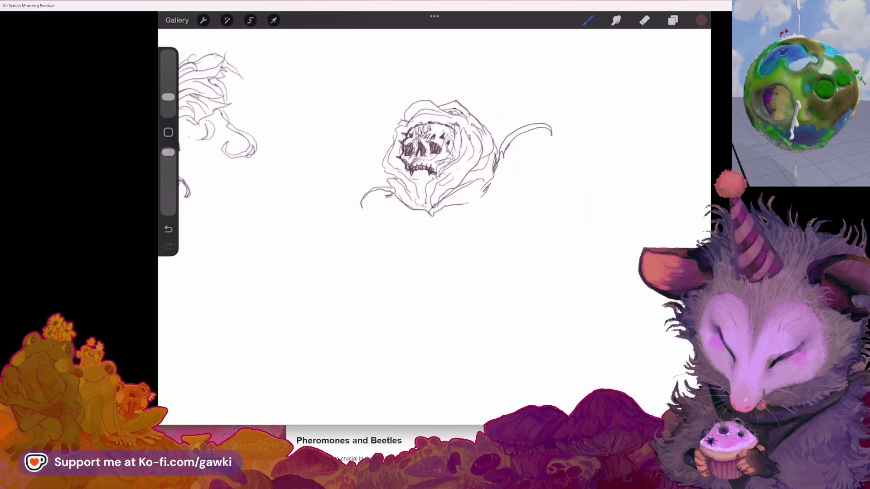
mouse_move(430, 149)
left_mouse_down()
mouse_move(424, 172)
mouse_move(419, 163)
left_mouse_up()
key("ctrl+z")
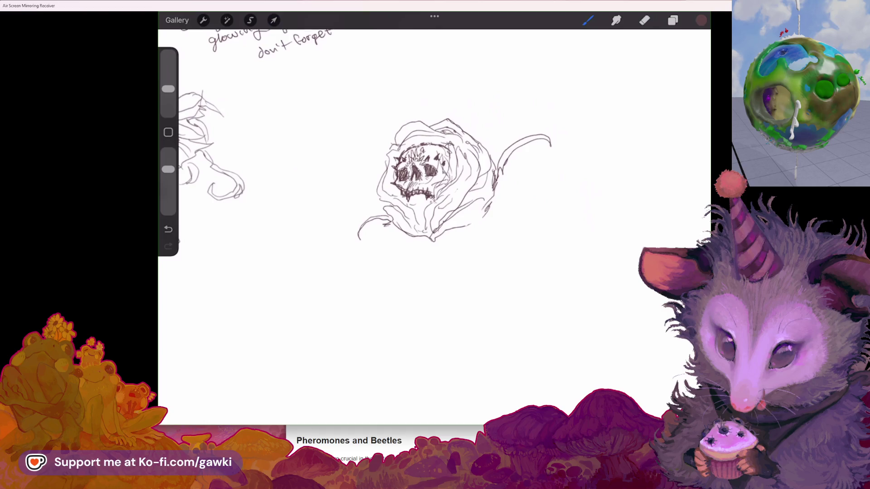
Enlarge the brush, lower its opacity, and lay light grey shading over the skull's forehead.
left_click_drag(168, 88, 168, 68)
left_click_drag(397, 149, 431, 170)
left_click_drag(169, 68, 168, 55)
key("ctrl+z")
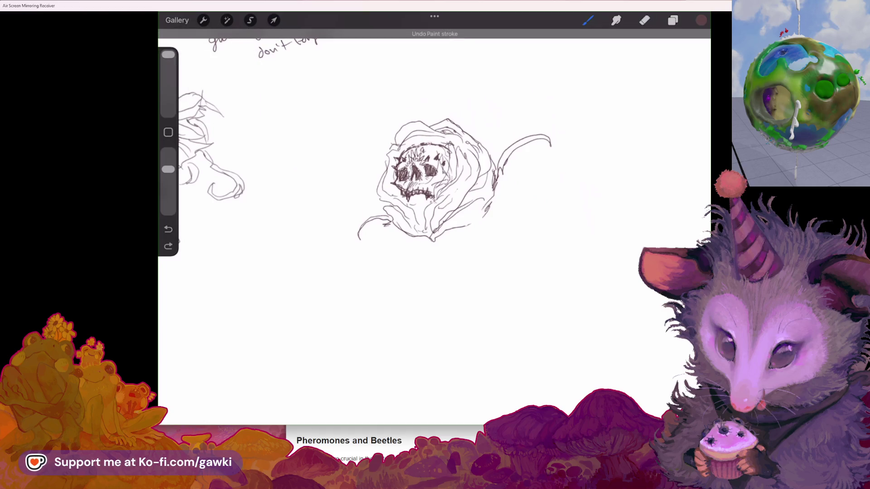
left_click_drag(168, 169, 168, 188)
mouse_move(402, 159)
left_mouse_down()
mouse_move(428, 146)
mouse_move(401, 188)
mouse_move(433, 197)
mouse_move(447, 168)
left_mouse_up()
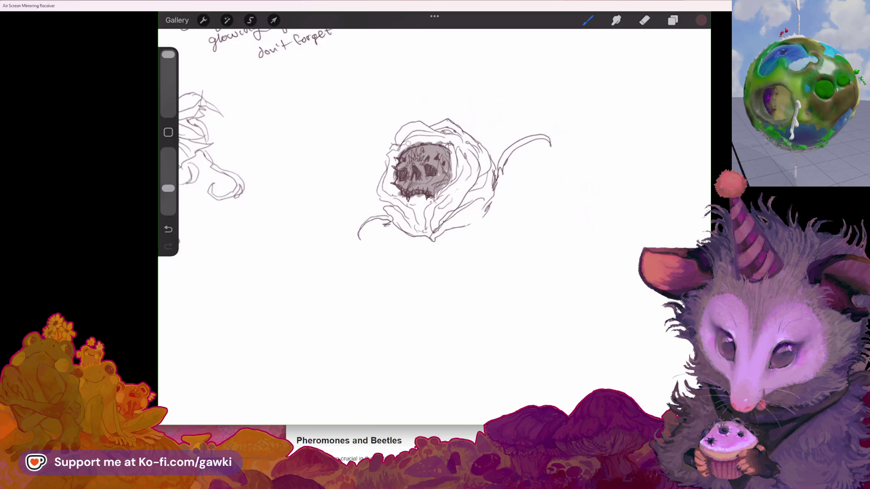
Shade the hood's left side and the teeth in grey, then erase the left eye socket paler.
mouse_move(383, 181)
left_mouse_down()
mouse_move(406, 213)
mouse_move(415, 202)
left_mouse_up()
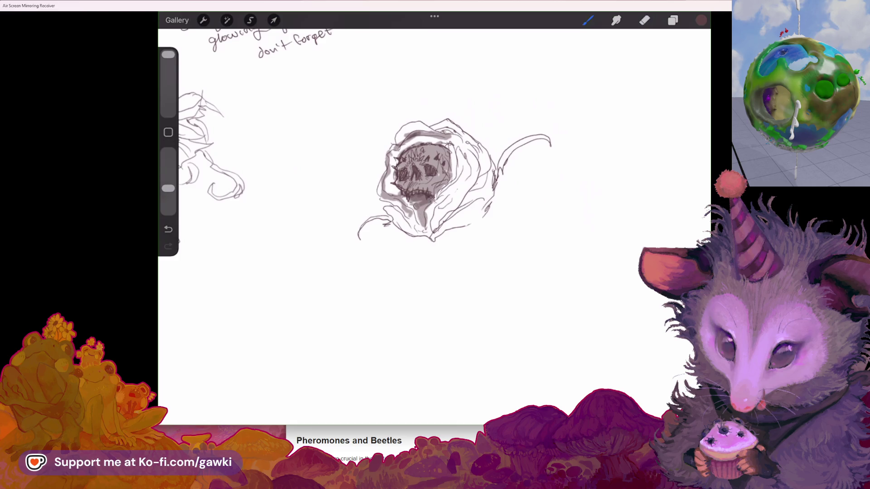
left_click_drag(419, 195, 430, 206)
left_click(645, 20)
mouse_move(401, 173)
left_mouse_down()
mouse_move(435, 177)
mouse_move(406, 176)
left_mouse_up()
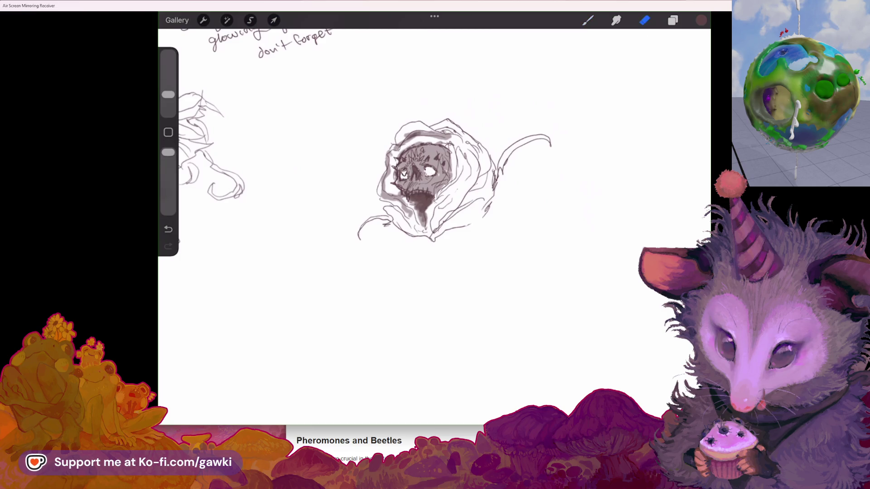
Darken the area below the skull's mouth, undoing the extra stroke below the cloak.
left_click(588, 19)
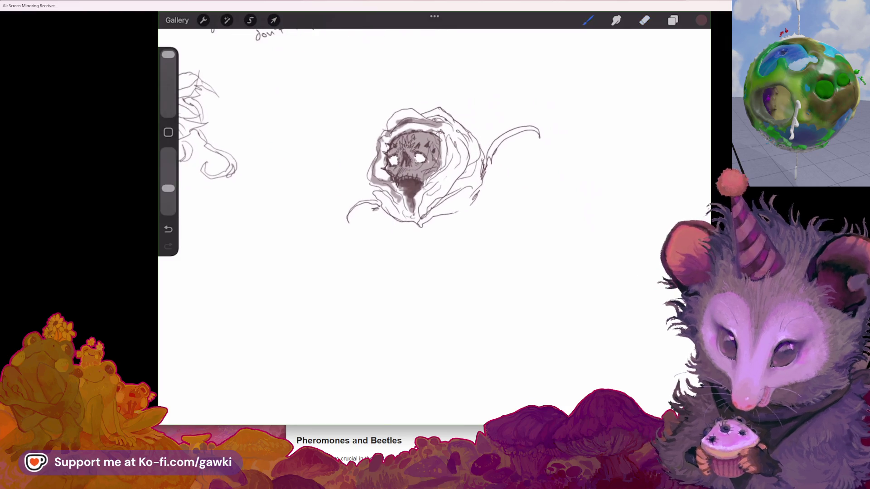
left_click_drag(397, 206, 413, 216)
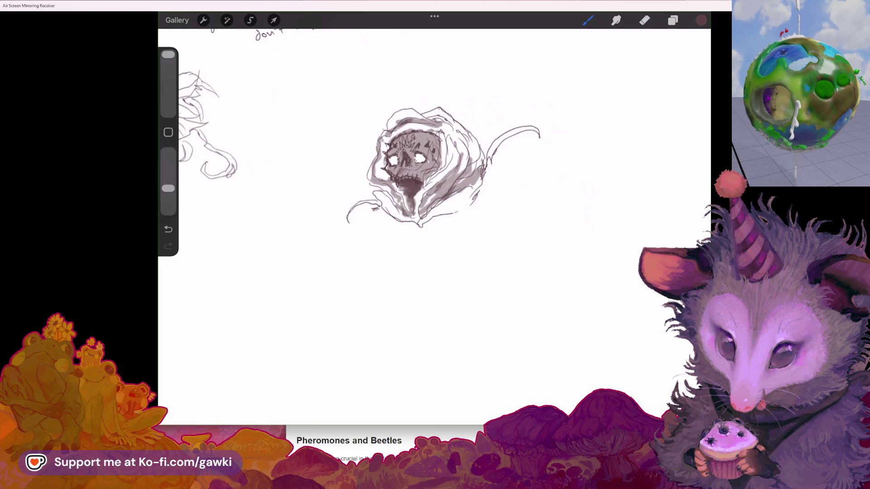
mouse_move(424, 231)
left_mouse_down()
mouse_move(421, 252)
mouse_move(398, 217)
mouse_move(413, 235)
left_mouse_up()
key("ctrl+z")
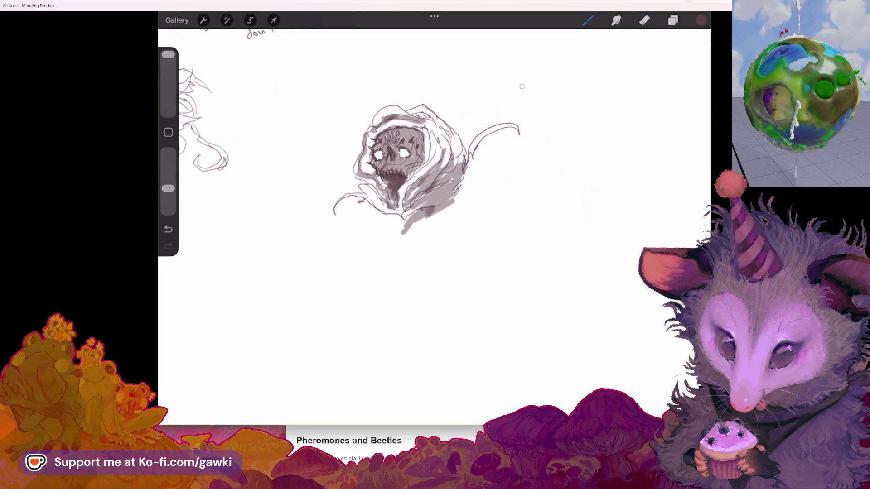
left_click(588, 20)
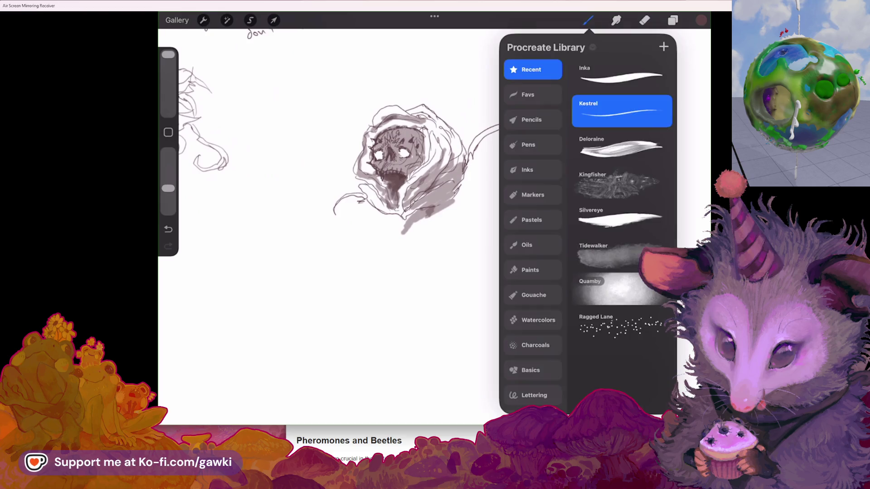
With the chosen brush, thicken the tail and draw two dangling legs under the cloak.
left_click(588, 20)
mouse_move(467, 156)
left_mouse_down()
mouse_move(519, 127)
mouse_move(464, 163)
left_mouse_up()
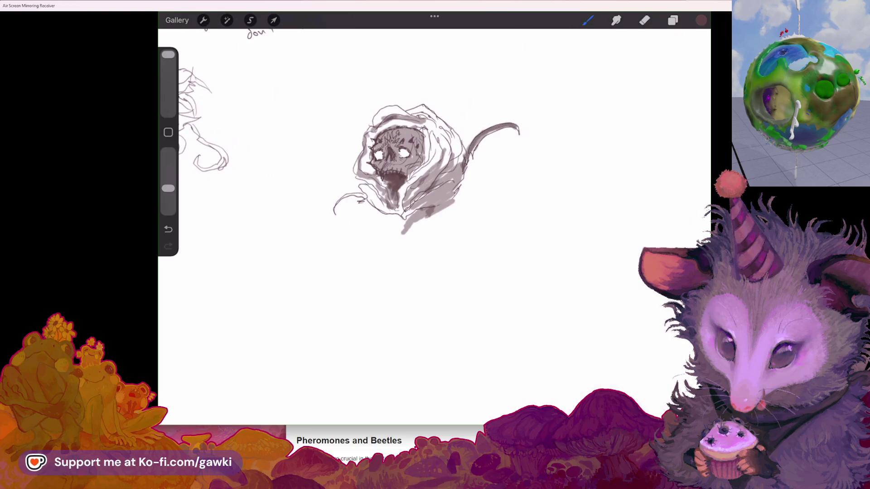
mouse_move(398, 216)
left_mouse_down()
mouse_move(369, 265)
mouse_move(371, 230)
mouse_move(389, 272)
left_mouse_up()
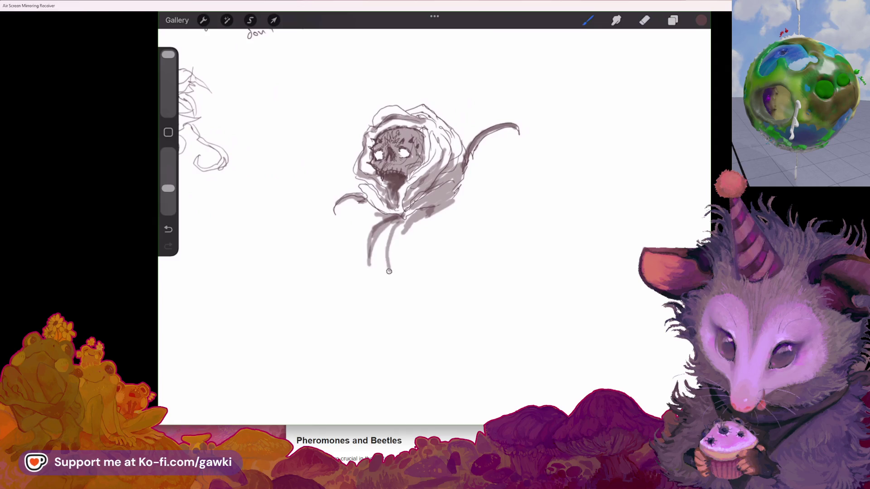
mouse_move(395, 228)
left_mouse_down()
mouse_move(435, 213)
mouse_move(454, 190)
left_mouse_up()
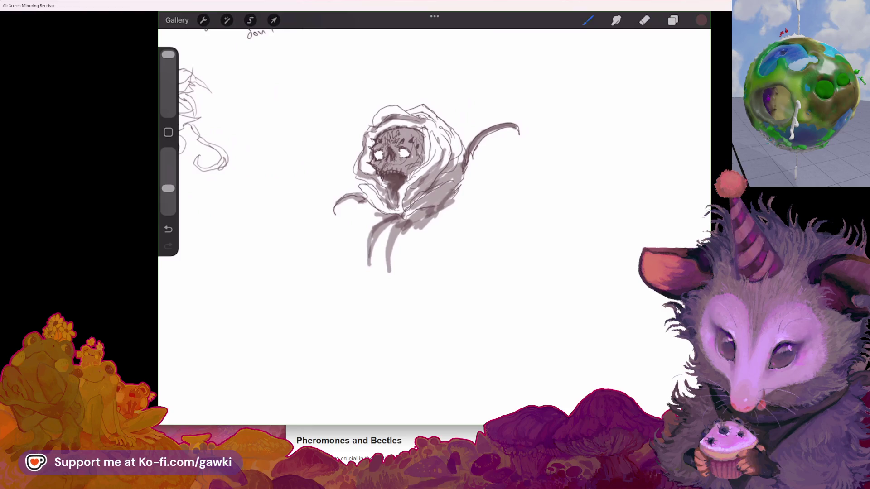
scroll(426, 182, "down", 3)
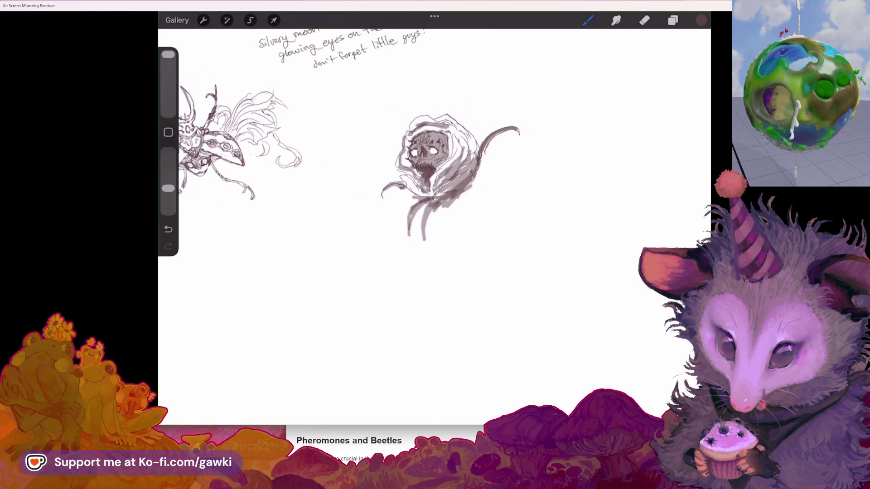
scroll(426, 182, "up", 3)
Shrink the brush, raise its opacity, and undo stray short strokes below the cloak.
left_click_drag(168, 54, 168, 75)
left_click_drag(168, 188, 168, 152)
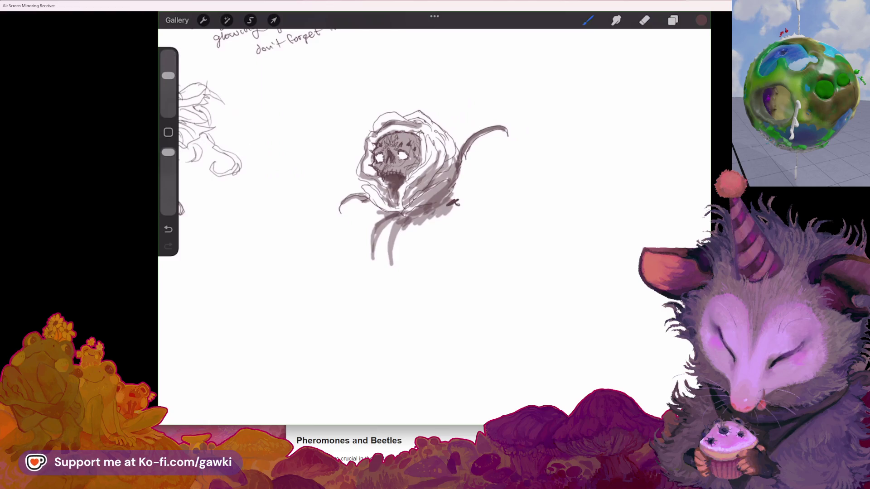
key("ctrl+z")
left_click_drag(406, 235, 415, 235)
key("ctrl+z")
key("ctrl+z")
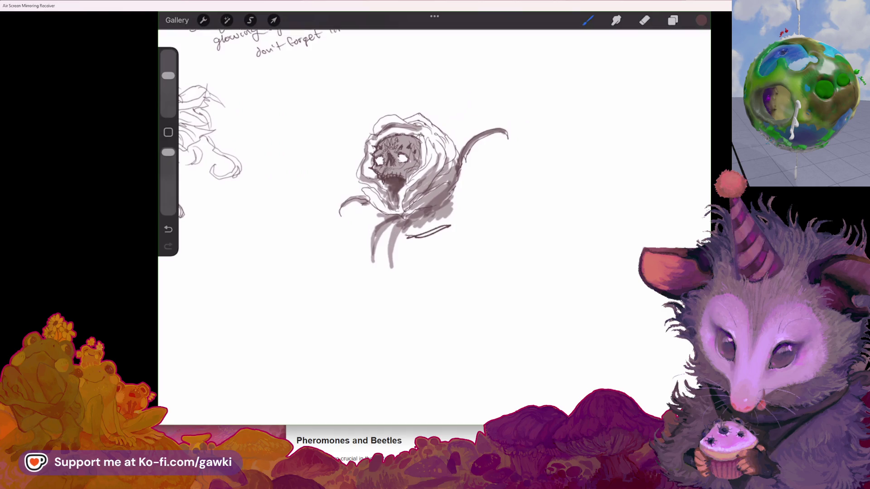
key("ctrl+shift+z")
With a smaller brush, redraw a line below the cloak and loose strokes at the hood's lower right.
left_click_drag(168, 75, 169, 92)
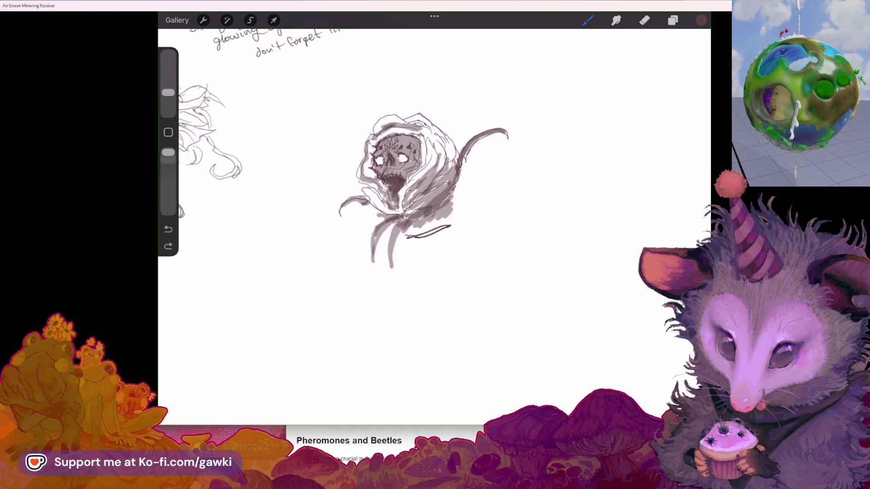
key("ctrl+z")
left_click_drag(407, 235, 391, 288)
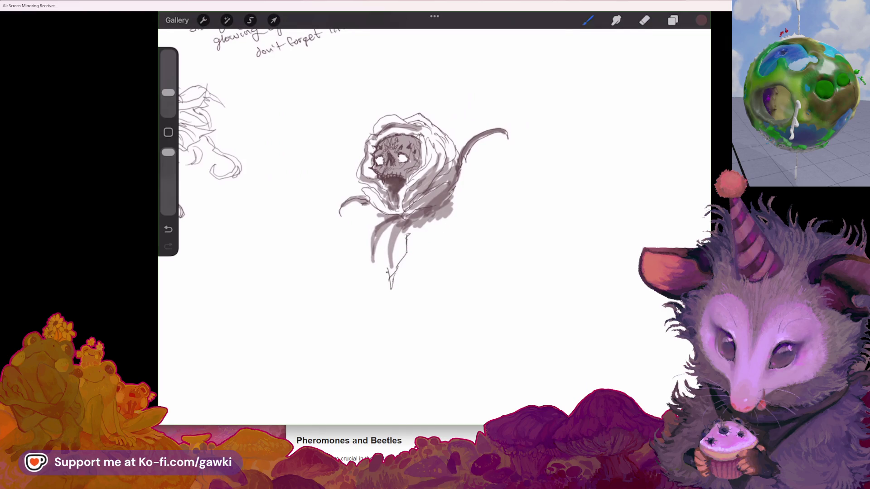
left_click_drag(397, 232, 405, 235)
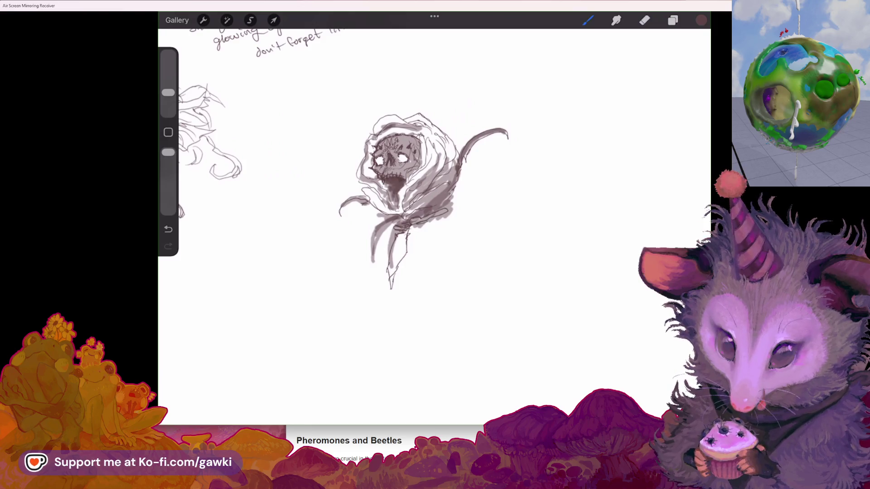
left_click_drag(410, 233, 451, 220)
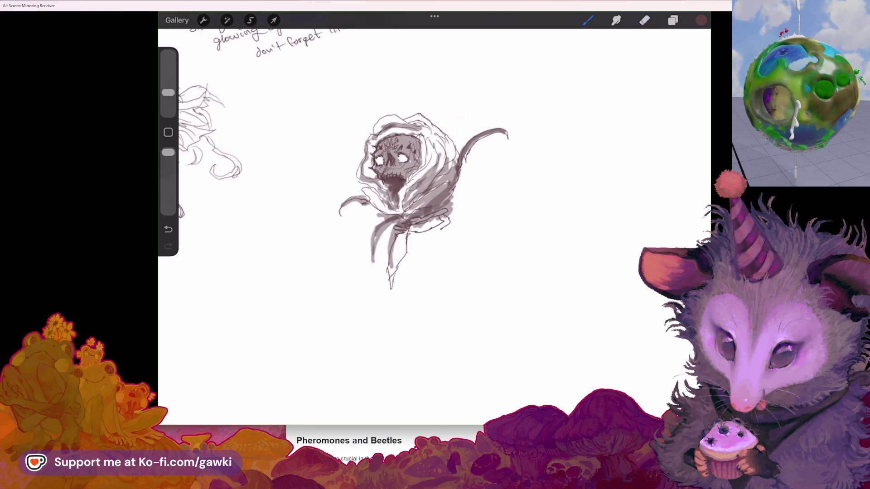
Draw rib lines below the hood and a small stroke to its right, redoing a jagged one.
mouse_move(405, 244)
left_mouse_down()
mouse_move(446, 227)
mouse_move(450, 256)
left_mouse_up()
mouse_move(439, 257)
left_mouse_down()
mouse_move(413, 253)
mouse_move(456, 248)
left_mouse_up()
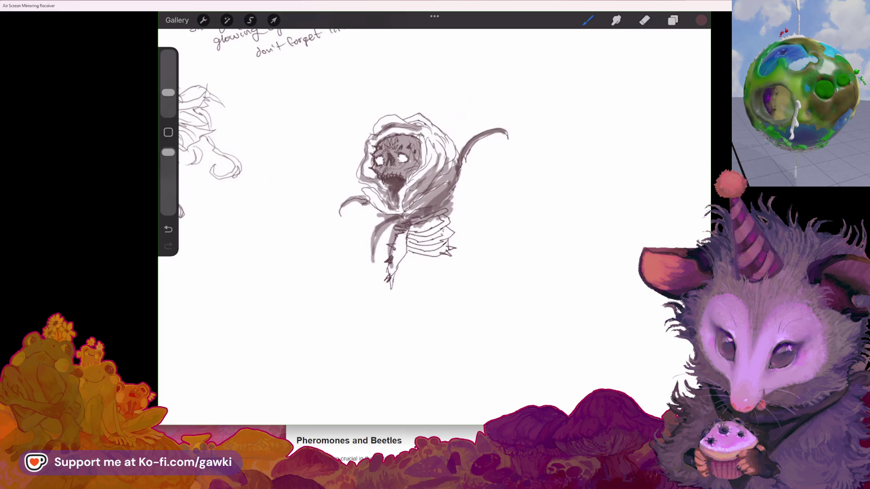
mouse_move(450, 199)
left_mouse_down()
mouse_move(468, 208)
mouse_move(456, 221)
left_mouse_up()
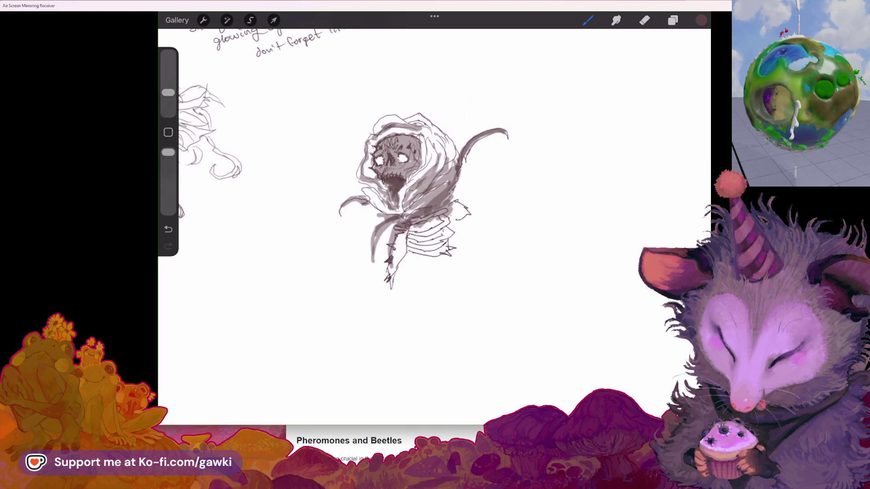
key("ctrl+z")
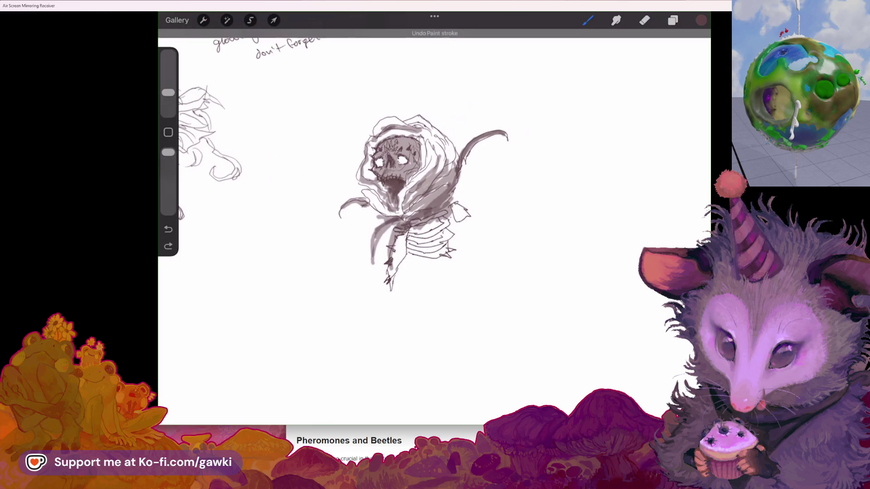
mouse_move(446, 208)
left_mouse_down()
mouse_move(456, 212)
mouse_move(429, 225)
mouse_move(463, 213)
left_mouse_up()
Extend the body contour into a spiked right arm and redraw a shorter bottom rib.
left_click_drag(463, 247, 479, 289)
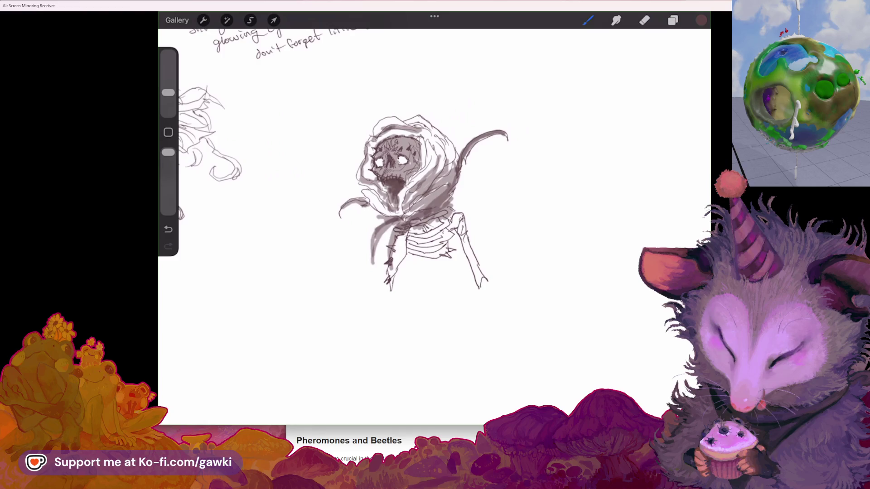
left_click_drag(489, 271, 484, 285)
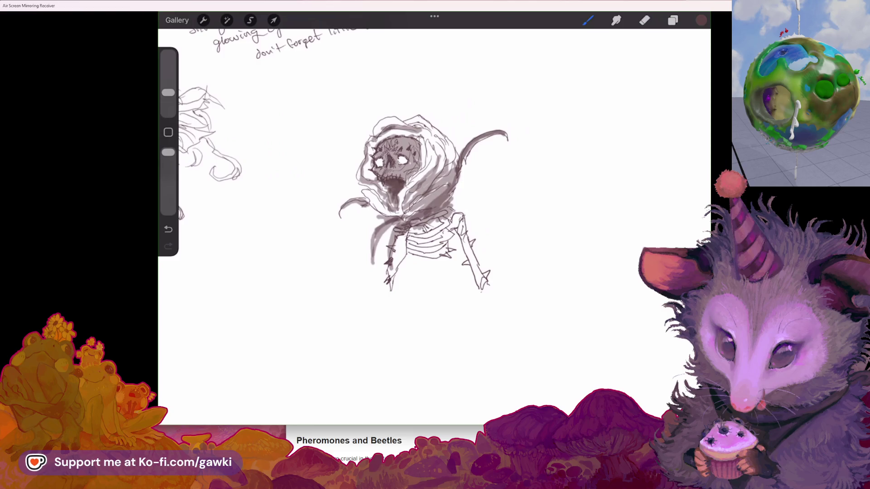
scroll(424, 203, "down", 2)
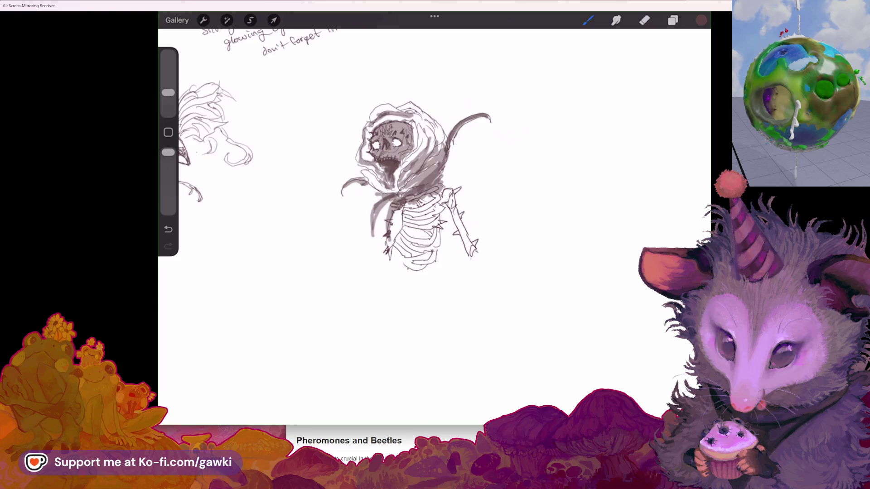
key("ctrl+z")
left_click_drag(426, 260, 439, 250)
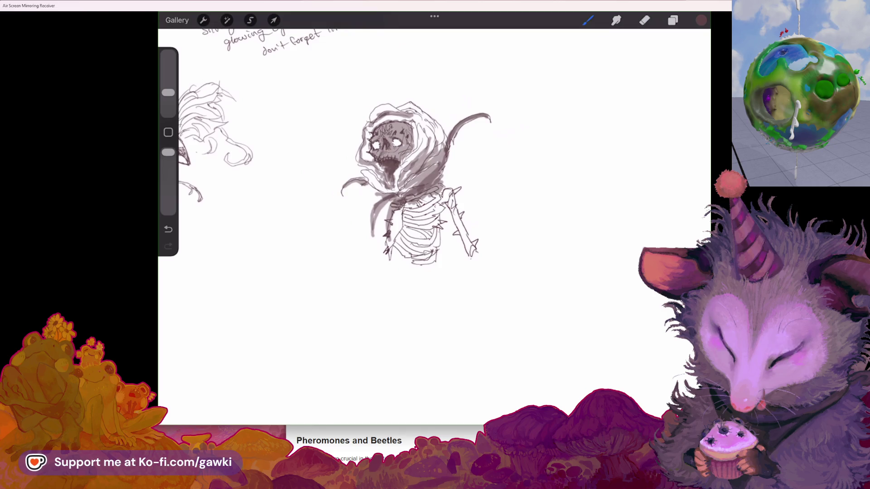
Zoom in and out around the hooded skull creature's cloak and spiked body.
scroll(430, 181, "down", 3)
scroll(435, 182, "up", 3)
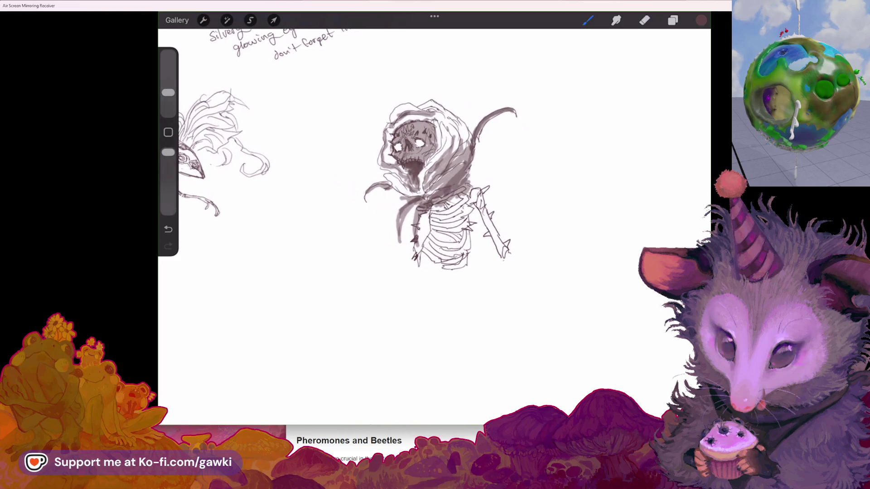
scroll(426, 185, "up", 2)
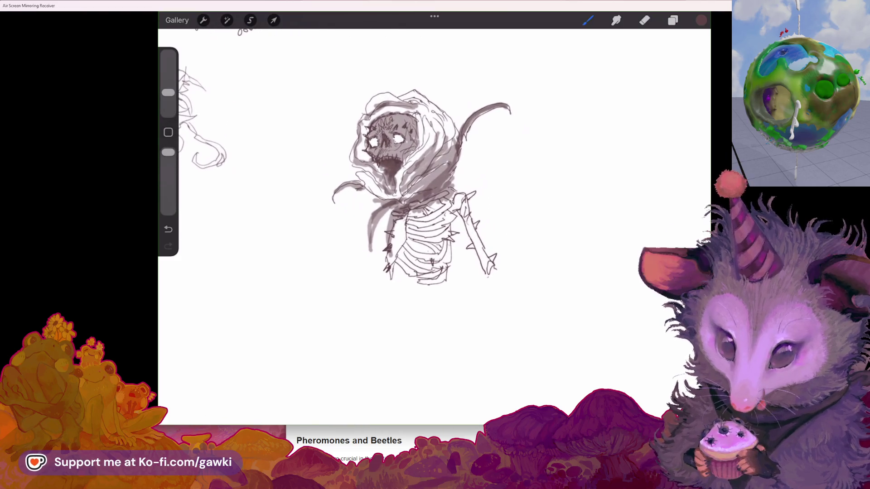
scroll(435, 186, "down", 3)
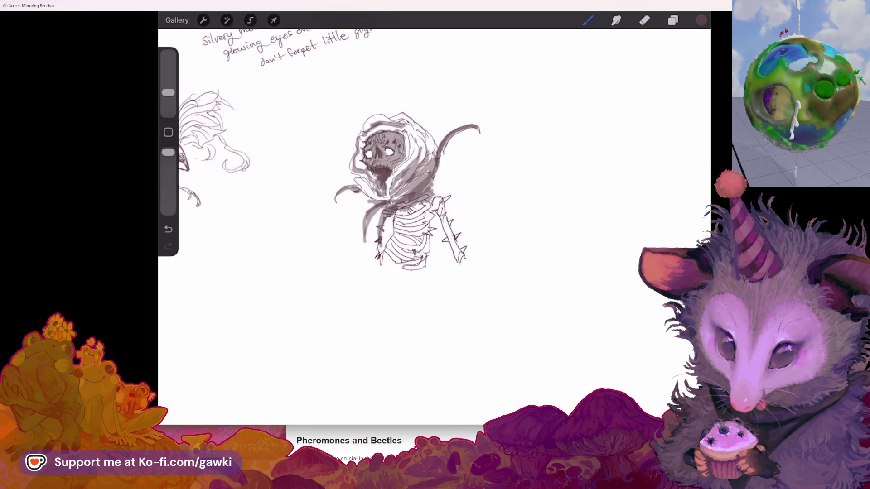
scroll(433, 164, "up", 3)
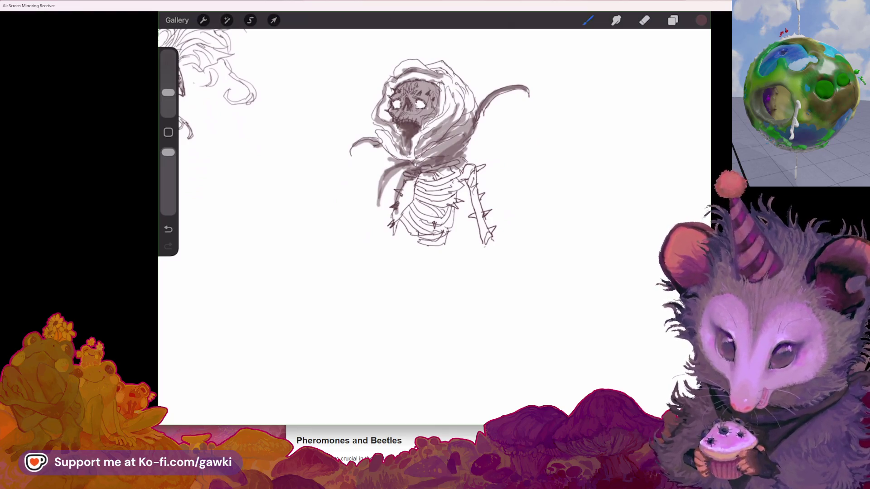
scroll(444, 158, "up", 2)
scroll(460, 172, "up", 2)
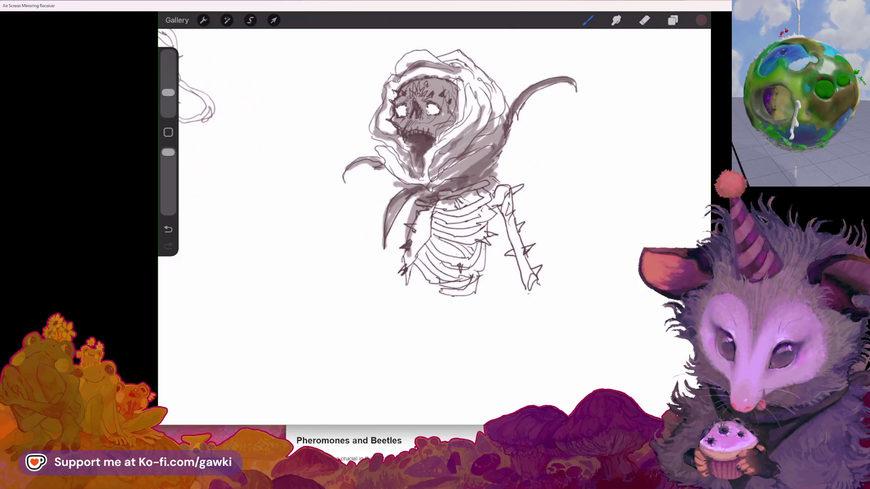
Draw thin wing strands on the left and right of the cloak.
left_click_drag(367, 202, 401, 185)
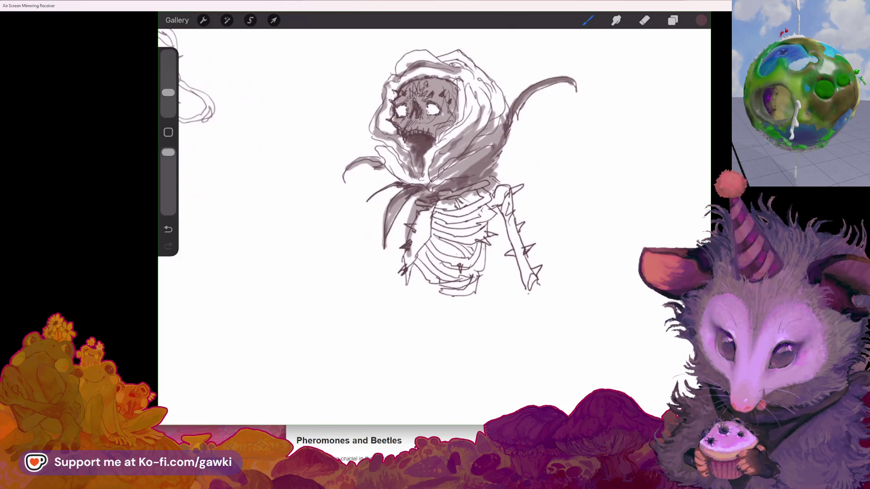
left_click_drag(537, 140, 502, 153)
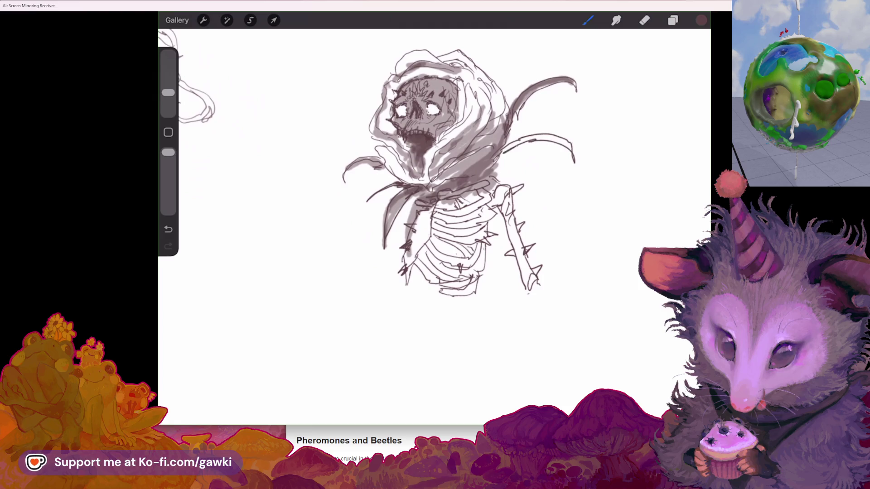
scroll(460, 172, "down", 2)
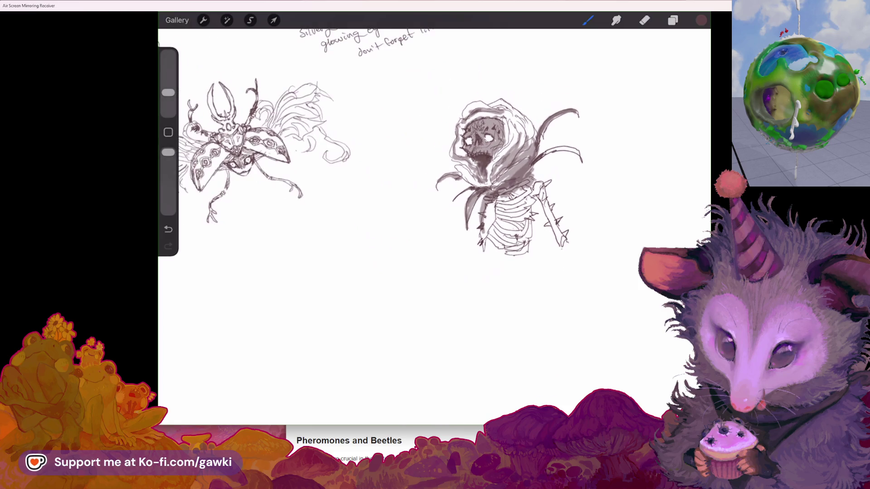
Enlarge the brush, lower its opacity, and softly shade the left ribs, collar and lower ribcage.
left_click(168, 93)
left_click_drag(168, 92, 168, 75)
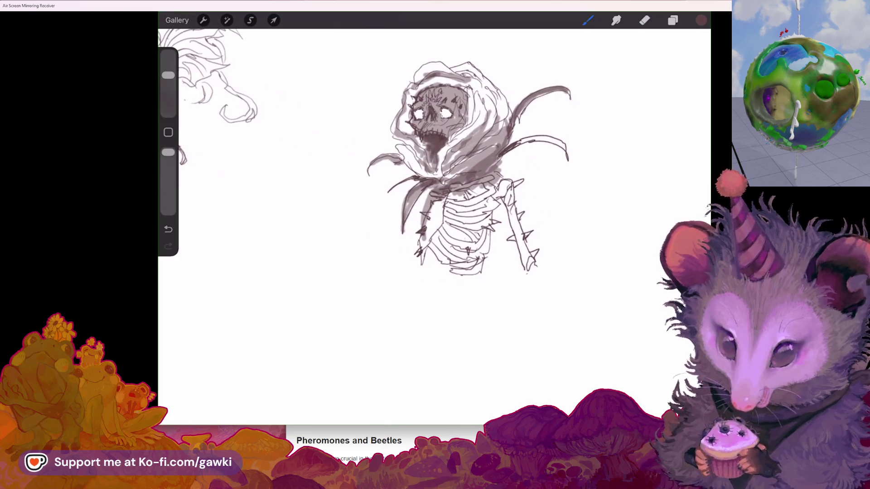
left_click_drag(169, 153, 168, 193)
left_click_drag(168, 76, 168, 65)
key("ctrl+z")
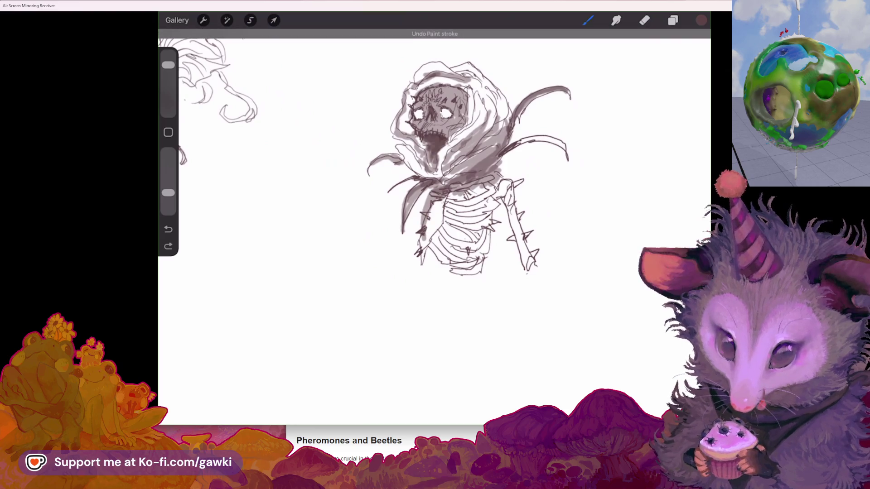
left_click_drag(428, 201, 422, 244)
mouse_move(471, 193)
left_mouse_down()
mouse_move(490, 203)
mouse_move(478, 197)
left_mouse_up()
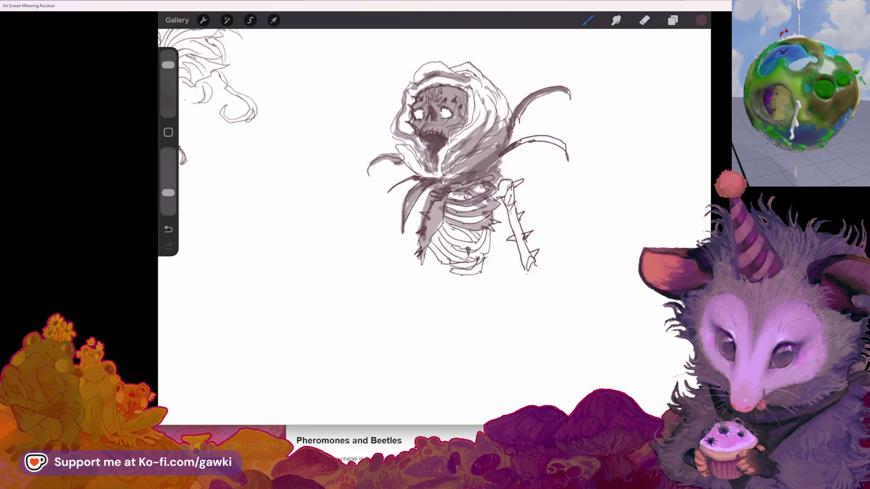
mouse_move(435, 229)
left_mouse_down()
mouse_move(482, 245)
mouse_move(442, 237)
left_mouse_up()
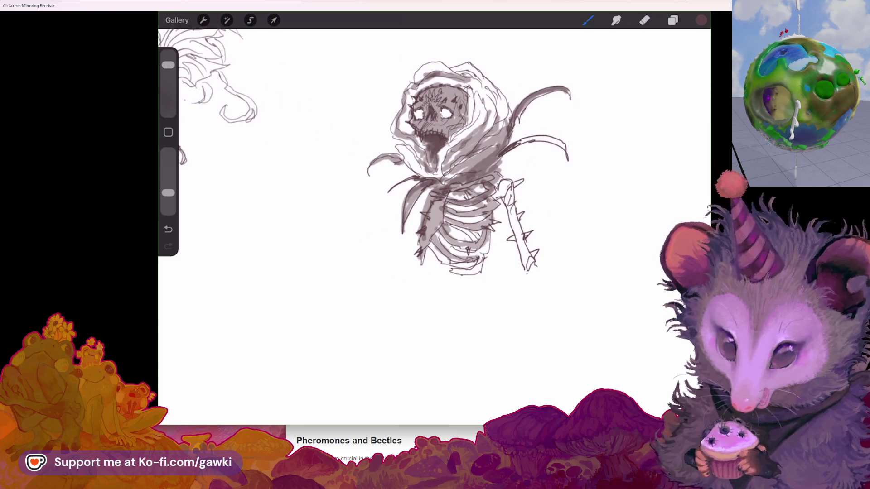
Deepen the lower ribcage shading and shade the right arm bone down to its tip.
left_click_drag(428, 242, 483, 274)
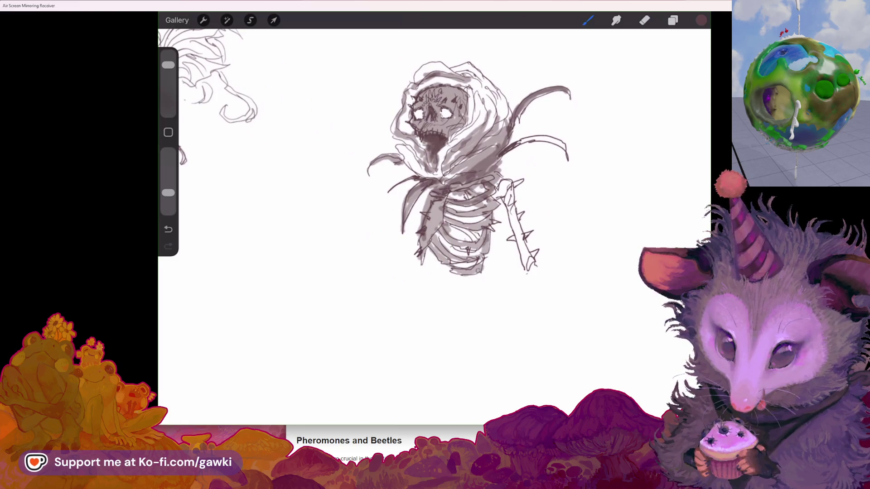
mouse_move(508, 190)
left_mouse_down()
mouse_move(514, 235)
mouse_move(518, 222)
left_mouse_up()
left_click_drag(527, 251, 535, 274)
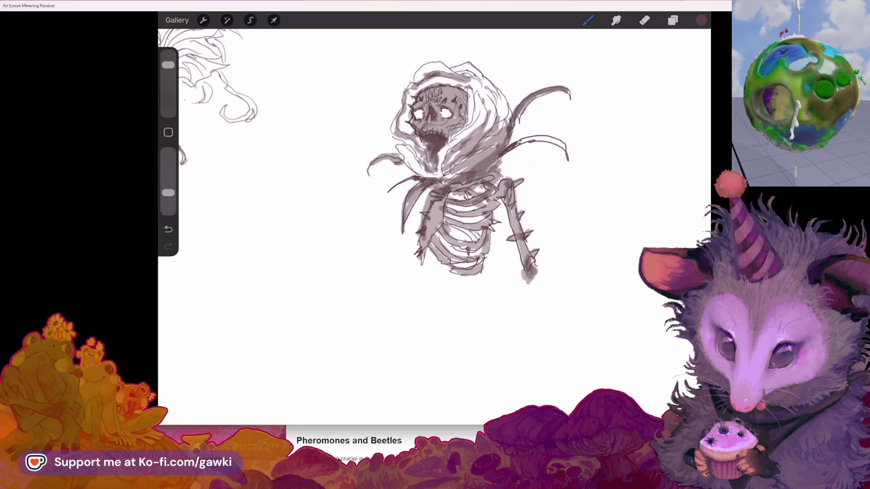
scroll(453, 172, "down", 3)
scroll(454, 172, "up", 2)
scroll(476, 204, "up", 3)
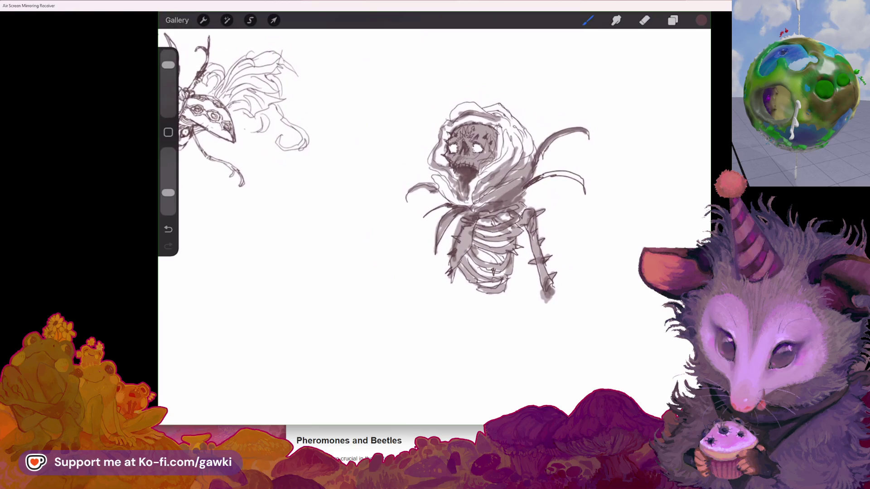
scroll(476, 217, "up", 2)
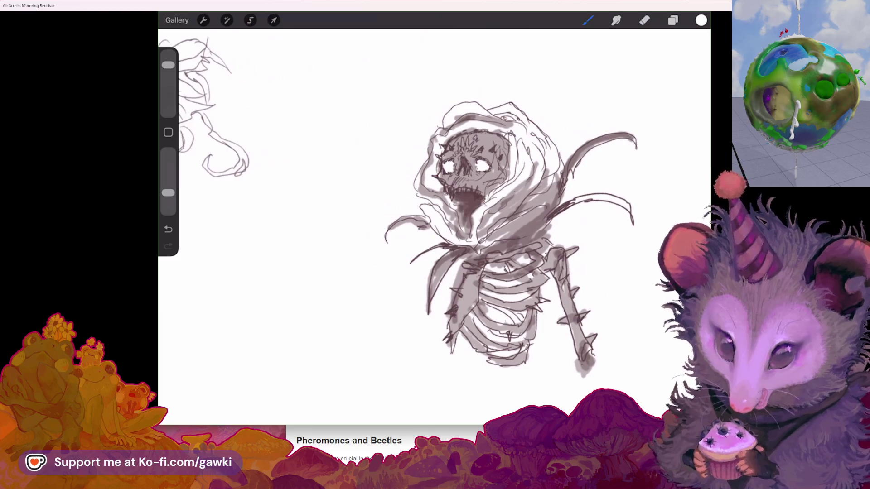
Sample the skull's dark grey and fill the mouth with it, discarding a trial erase on the hood.
key("e")
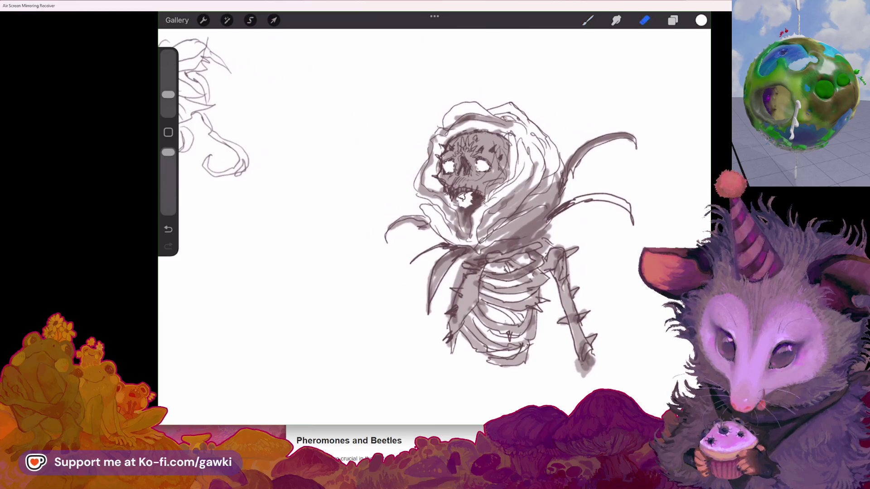
left_click_drag(455, 210, 425, 196)
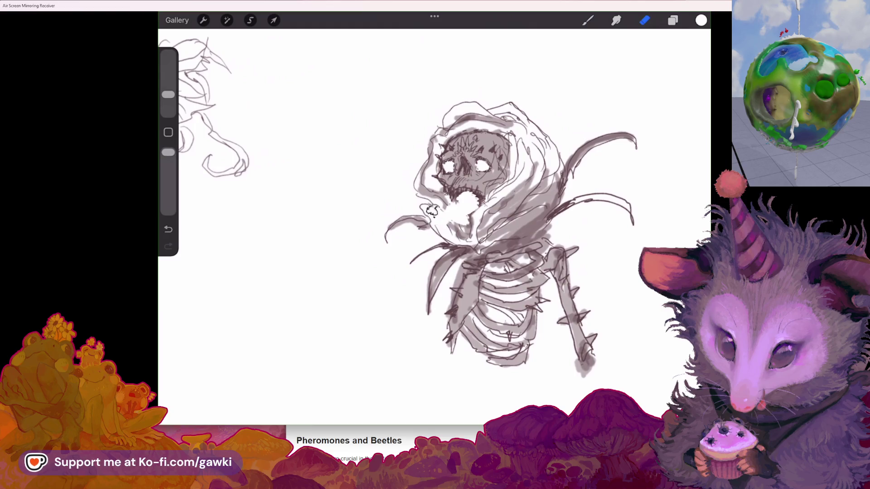
key("b")
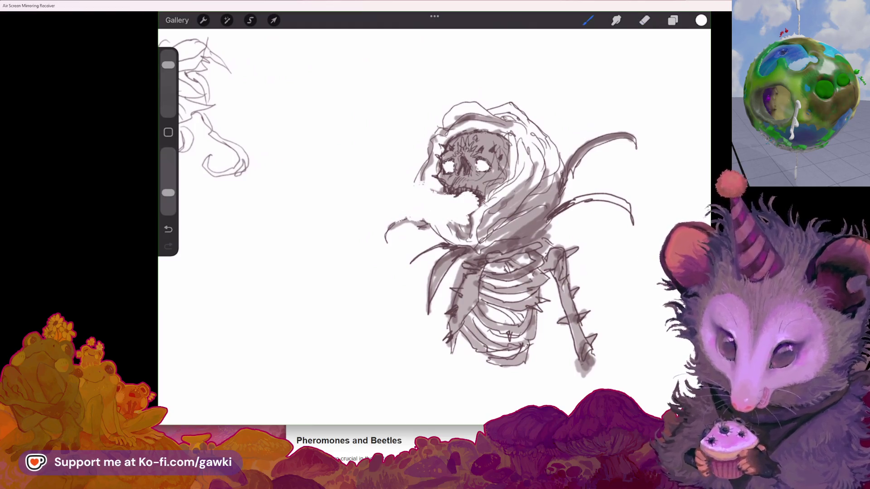
key("ctrl+z")
left_click(473, 180)
mouse_move(461, 202)
left_mouse_down()
mouse_move(468, 228)
mouse_move(432, 234)
mouse_move(456, 243)
left_mouse_up()
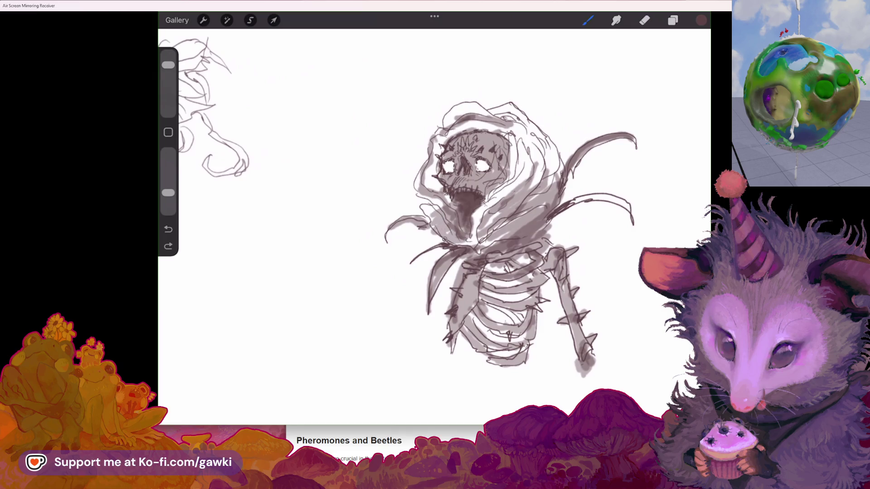
Enlarge the brush and shade the hood's left side, undoing one stroke.
left_click_drag(168, 65, 168, 54)
mouse_move(458, 197)
left_mouse_down()
mouse_move(431, 233)
mouse_move(453, 244)
mouse_move(412, 241)
left_mouse_up()
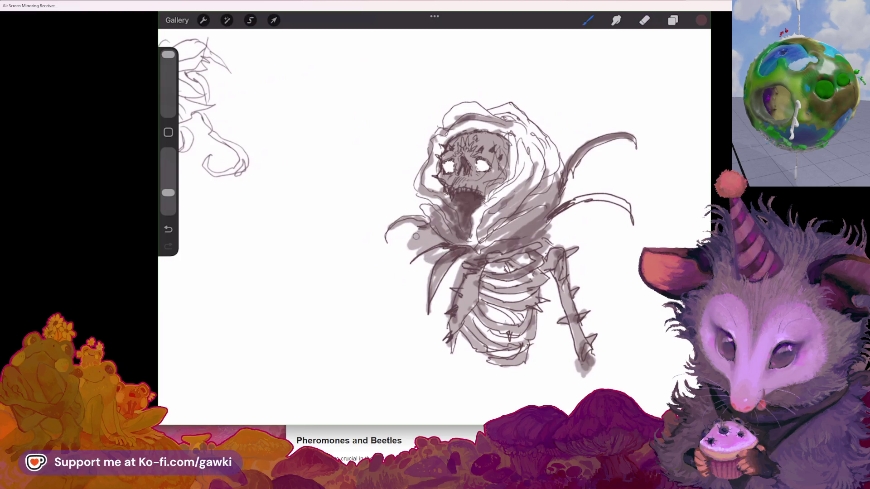
scroll(511, 240, "down", 5)
key("ctrl+z")
scroll(521, 226, "up", 3)
scroll(521, 227, "up", 3)
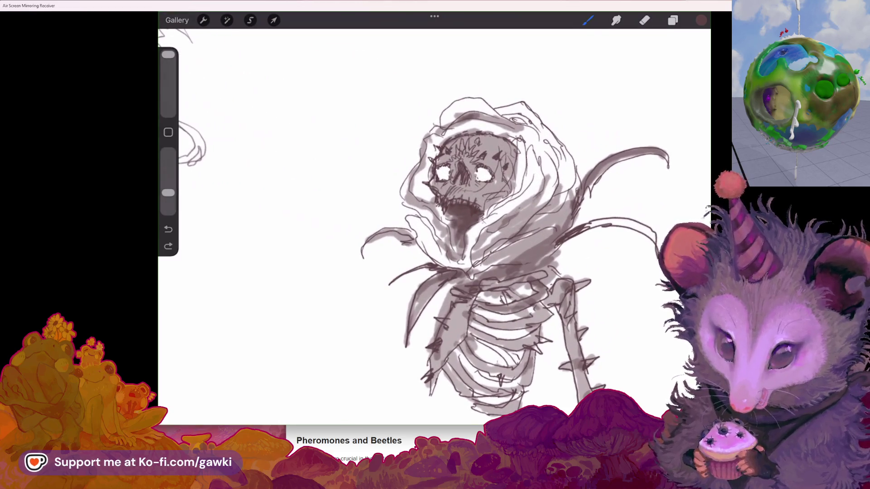
scroll(521, 254, "up", 1)
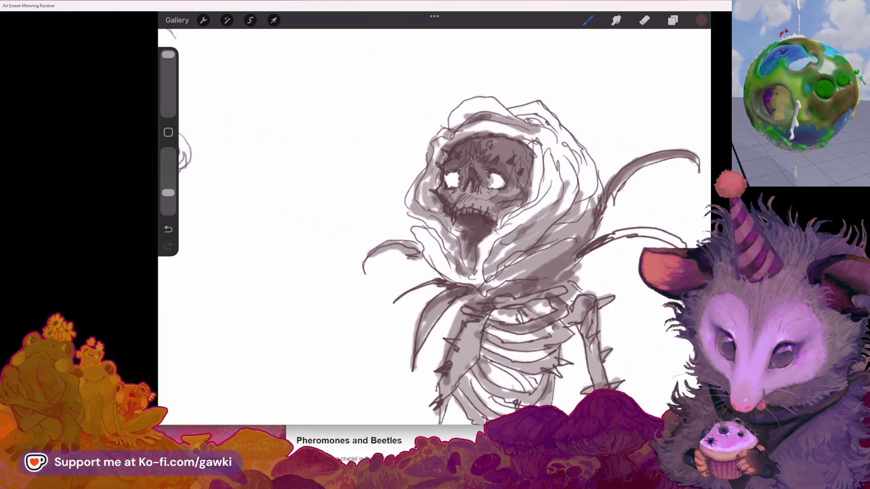
scroll(530, 260, "down", 3)
scroll(531, 217, "down", 2)
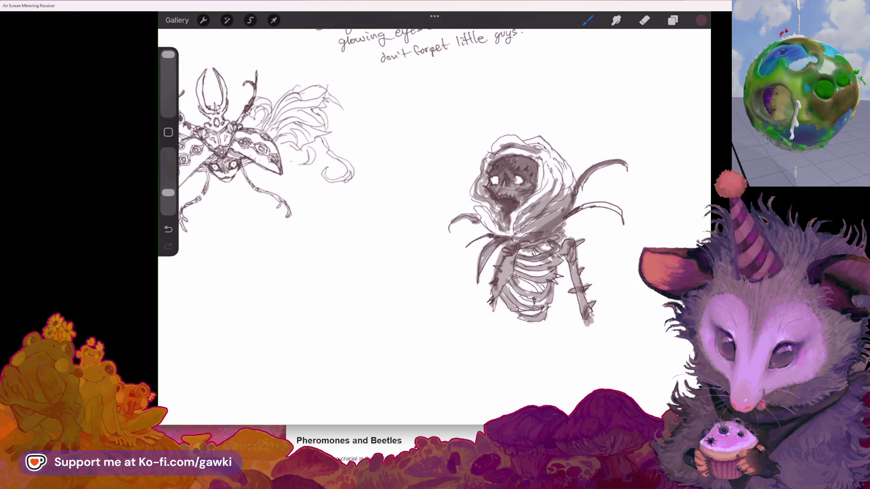
Erase the right tendril's tip and its long curve.
scroll(435, 217, "up", 3)
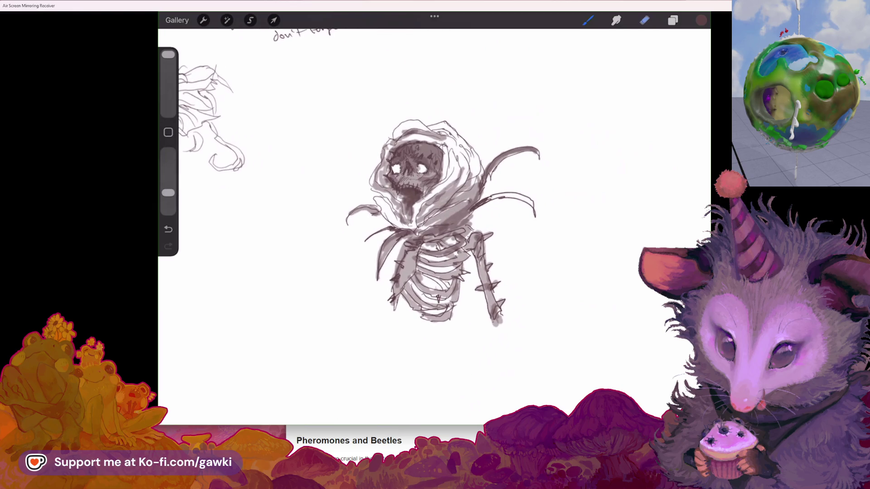
left_click(645, 20)
left_click_drag(539, 154, 509, 150)
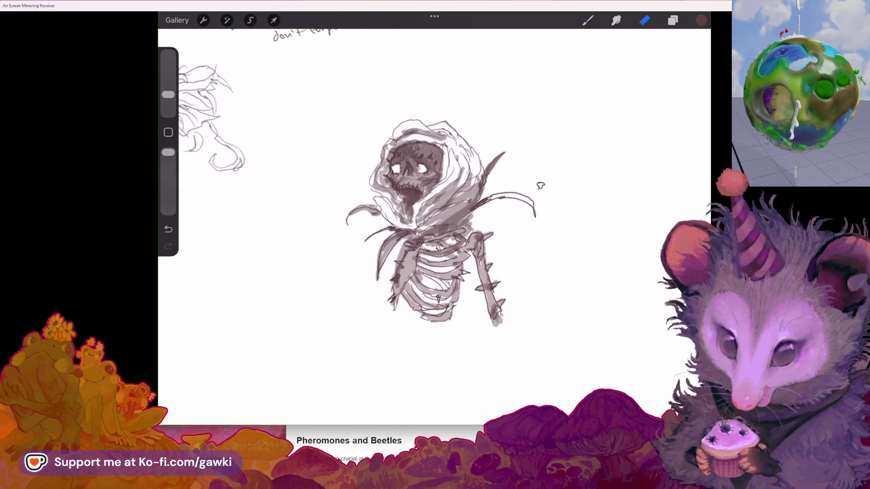
left_click_drag(490, 197, 536, 220)
left_click(588, 20)
Draw a new downward-curving wing on the right and replace the thin spike with a thicker one.
left_click_drag(485, 200, 515, 229)
left_click_drag(492, 199, 512, 245)
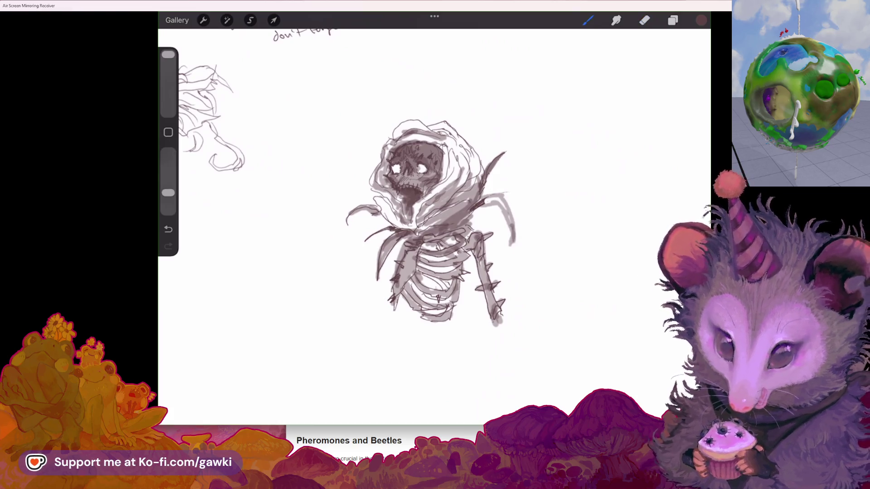
left_click(645, 20)
left_click_drag(499, 157, 482, 202)
left_click(588, 20)
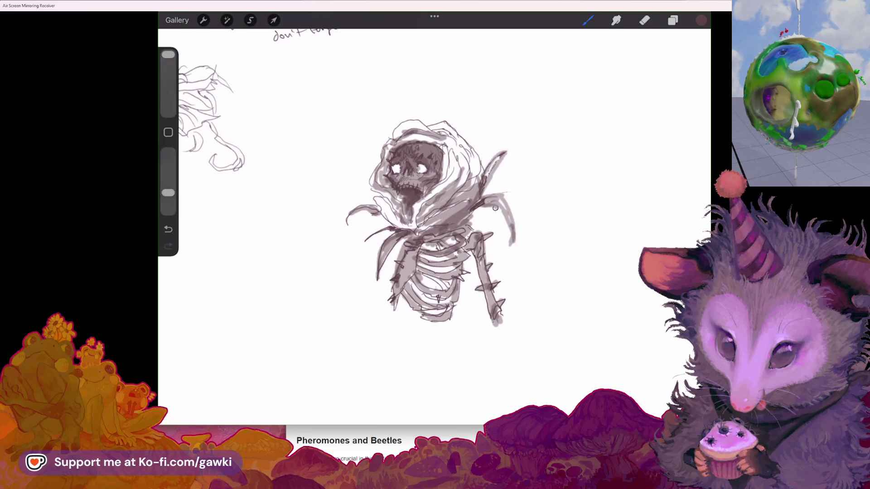
key("ctrl+z")
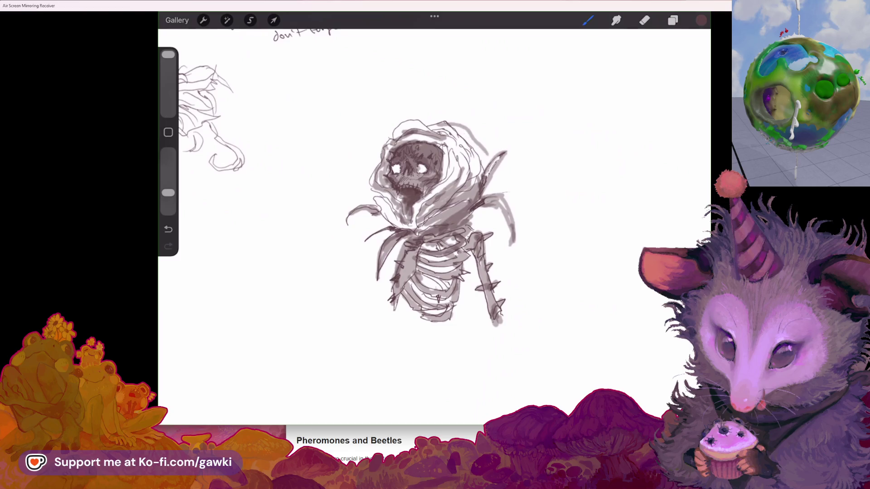
Add a thin strand sweeping down-left from the hood, dropping the overly long version.
left_click_drag(378, 199, 351, 250)
left_click_drag(398, 131, 340, 254)
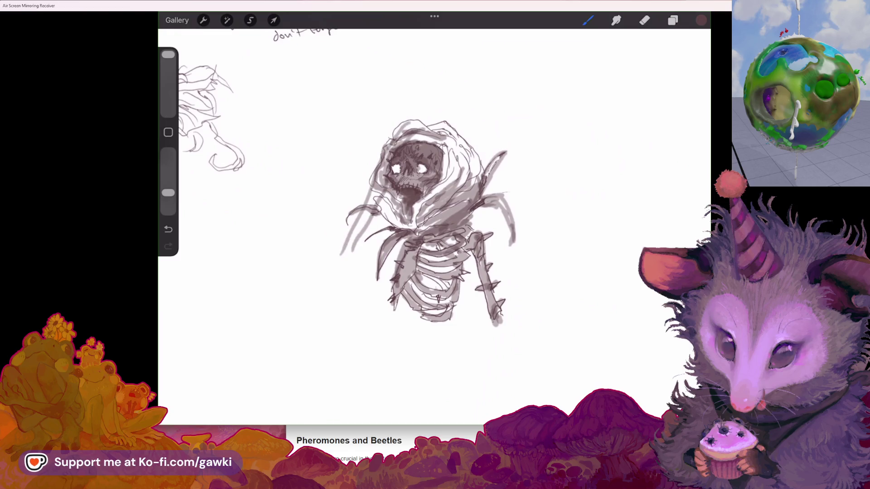
key("ctrl+z")
scroll(435, 204, "down", 3)
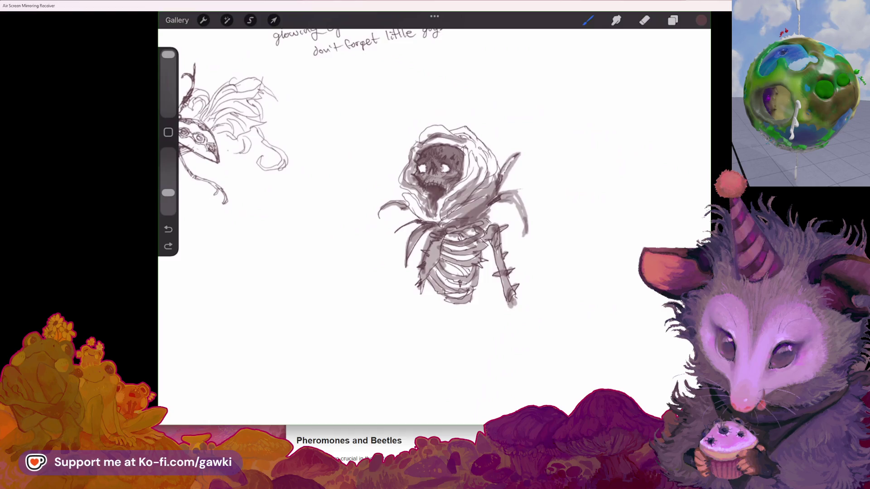
scroll(435, 204, "down", 3)
scroll(376, 182, "down", 2)
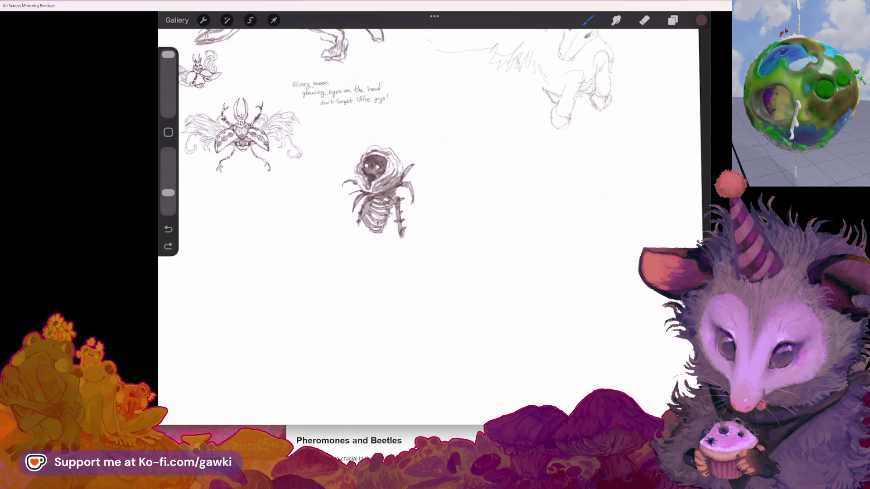
Hide Layer 27, show the NOTES group, and read through the handwritten notes.
left_click(673, 20)
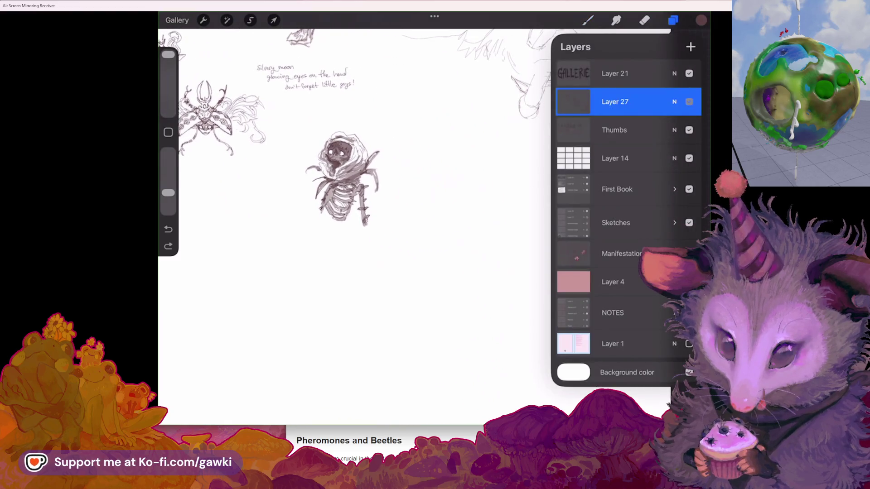
left_click(689, 101)
left_click(689, 253)
left_click(689, 253)
left_click(689, 313)
key("b")
scroll(376, 227, "up", 5)
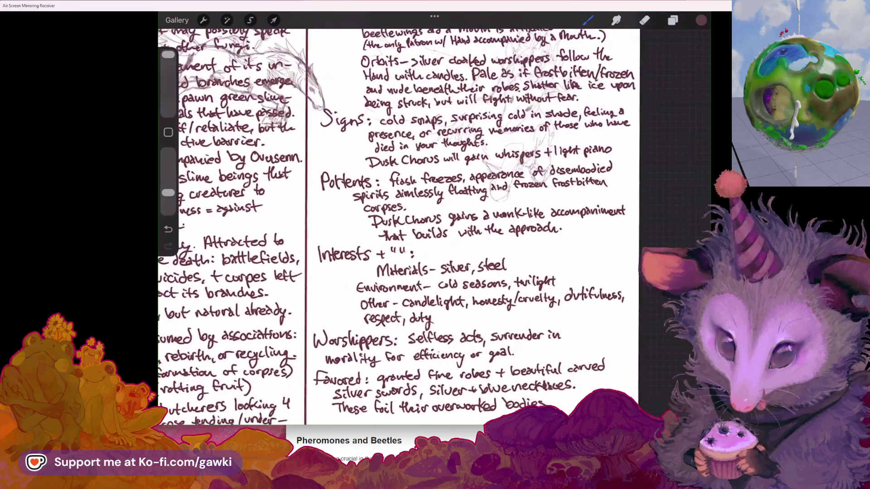
scroll(394, 226, "up", 3)
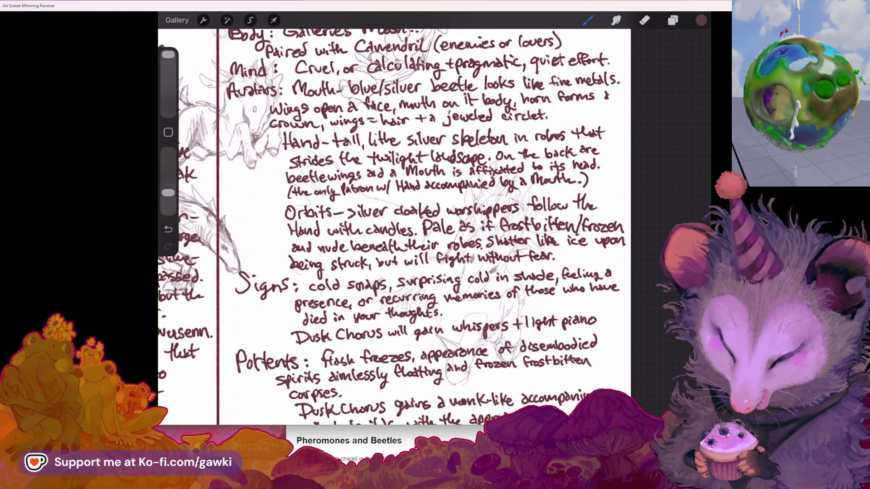
Hide Layer 27, Layer 14 and the notes group so only the older creature sketches show.
left_click(673, 20)
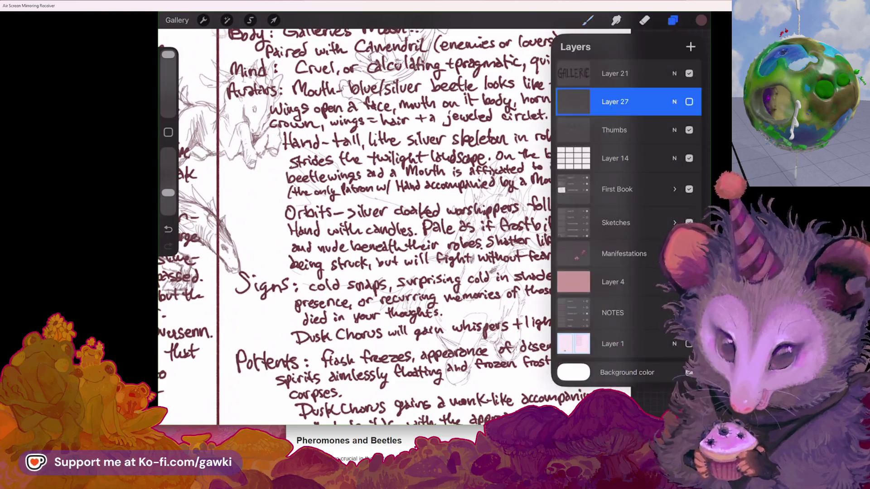
left_click(689, 101)
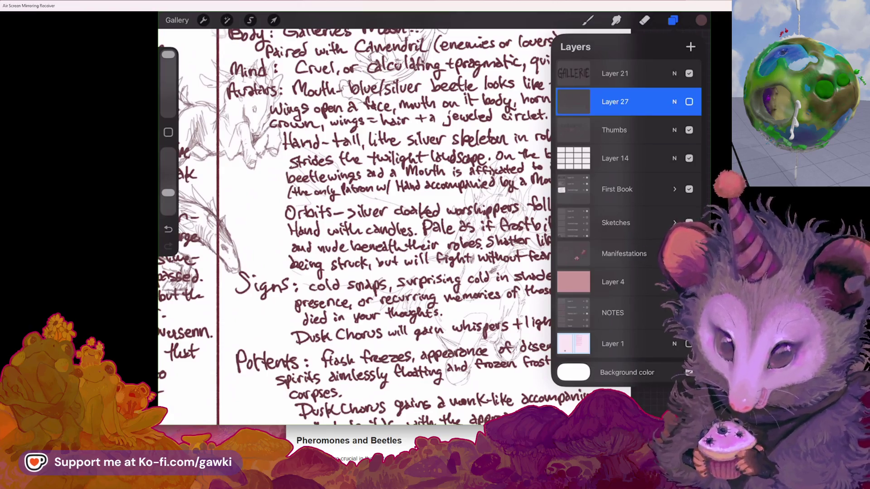
left_click(689, 158)
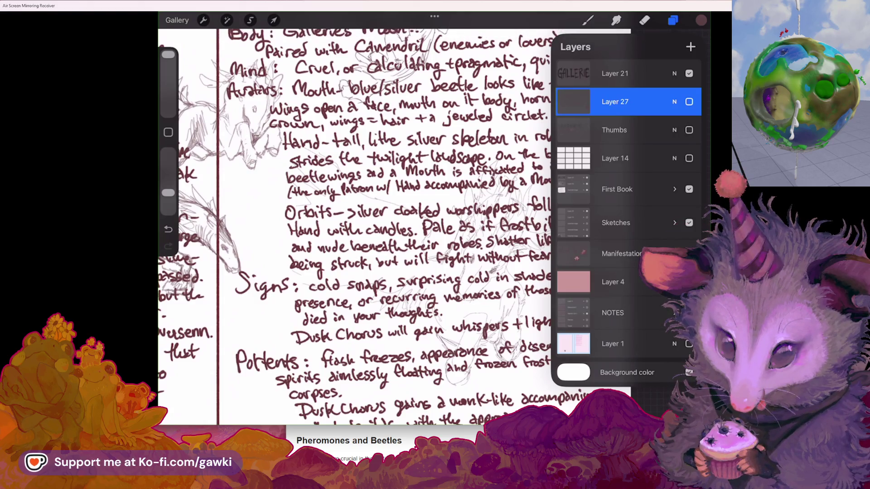
left_click(688, 313)
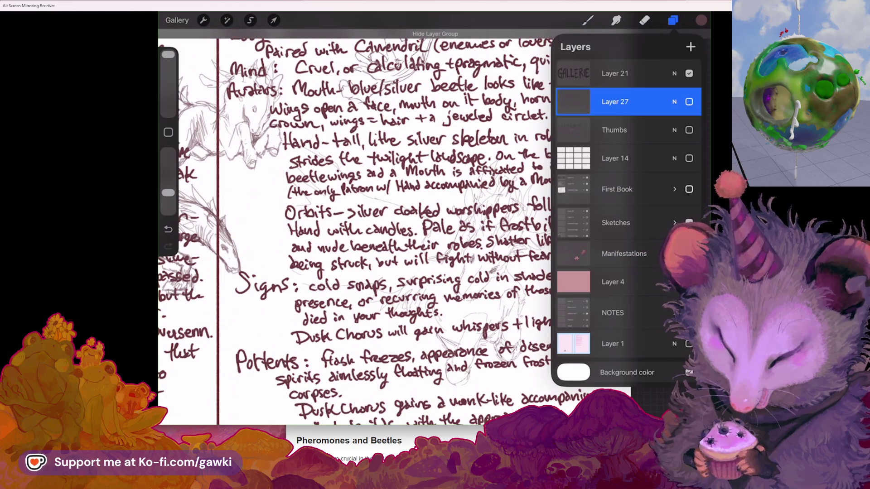
left_click(689, 313)
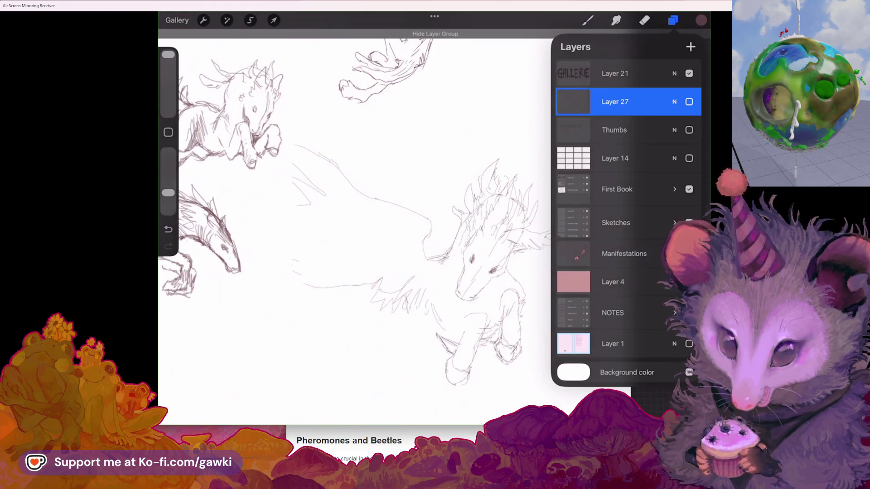
Turn Layer 27, Thumbs and Layer 14 back on.
left_click_drag(295, 227, 475, 227)
left_click(688, 101)
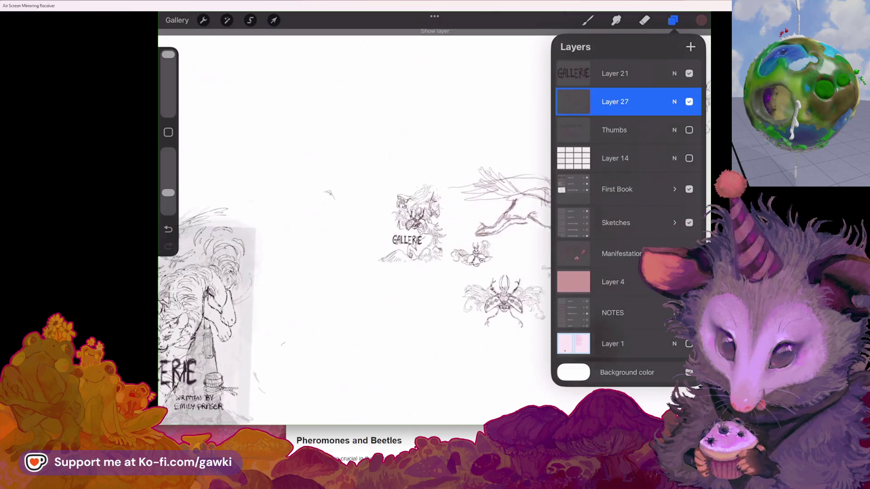
left_click(689, 130)
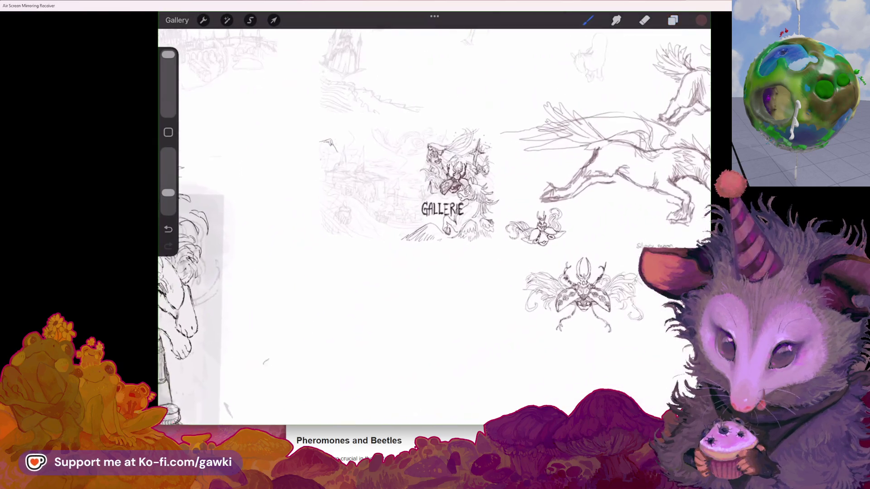
left_click(673, 20)
left_click(689, 158)
Zoom in on the GALLERIE cover thumbnail, then pan over to the hooded skeleton sketch.
scroll(435, 213, "up", 5)
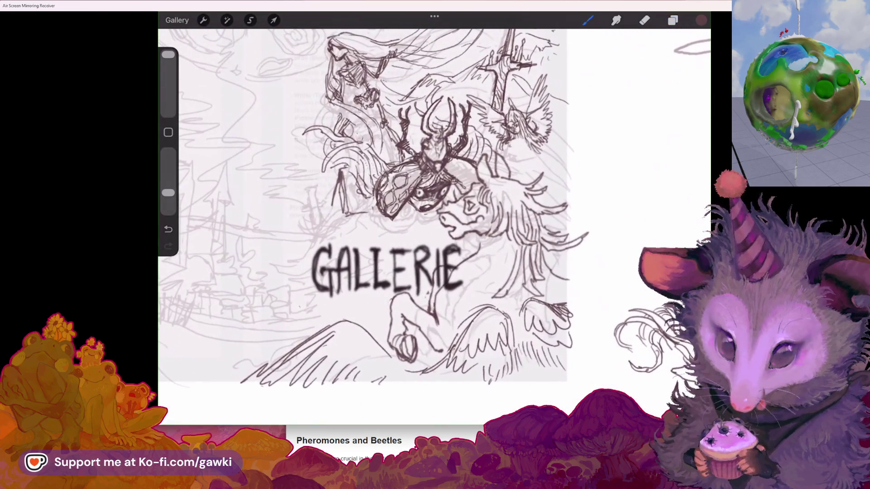
left_click_drag(410, 254, 317, 227)
scroll(435, 213, "down", 3)
scroll(603, 276, "up", 5)
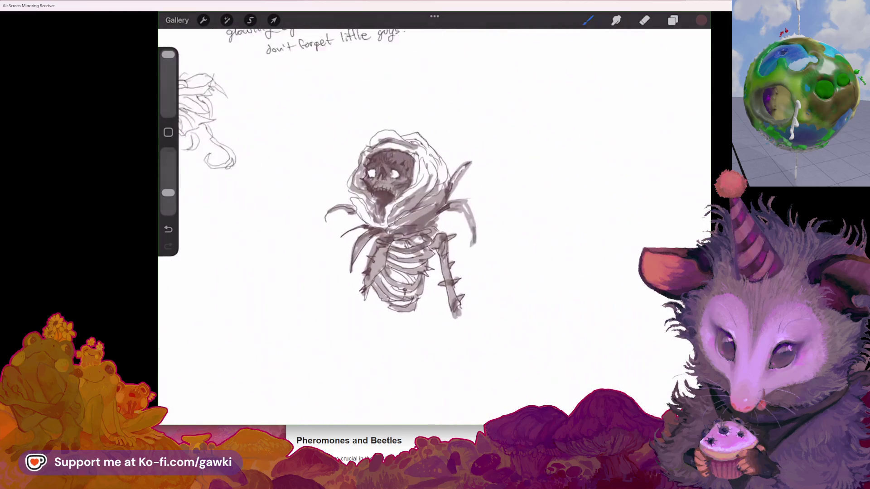
scroll(433, 226, "up", 2)
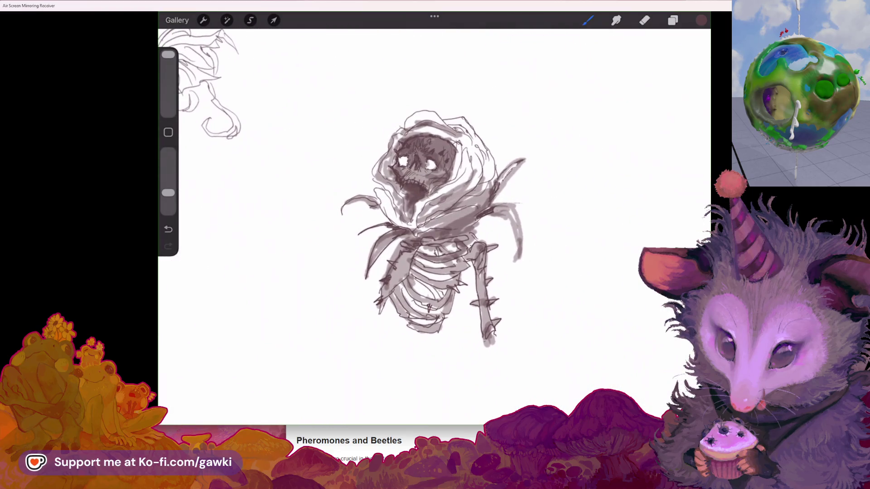
scroll(436, 227, "down", 2)
Undo the long rightward strokes and draw a looping lower wing with its lower-left edge.
key("ctrl+z")
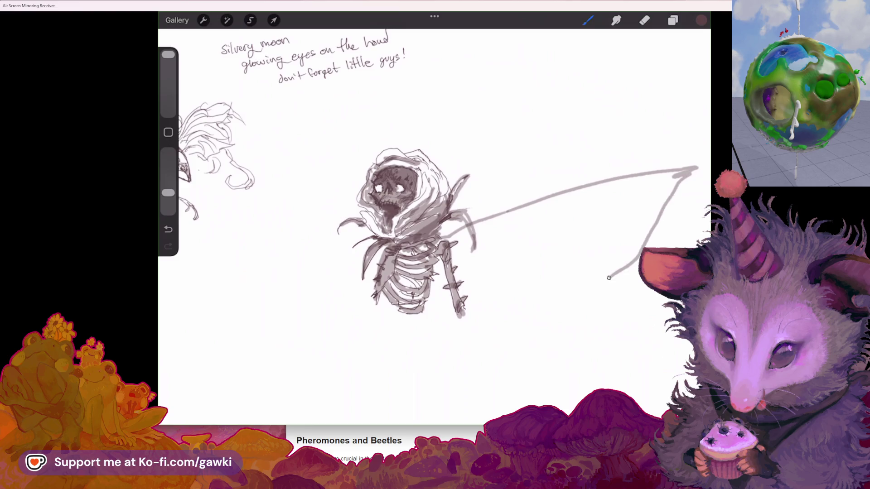
scroll(435, 226, "up", 1)
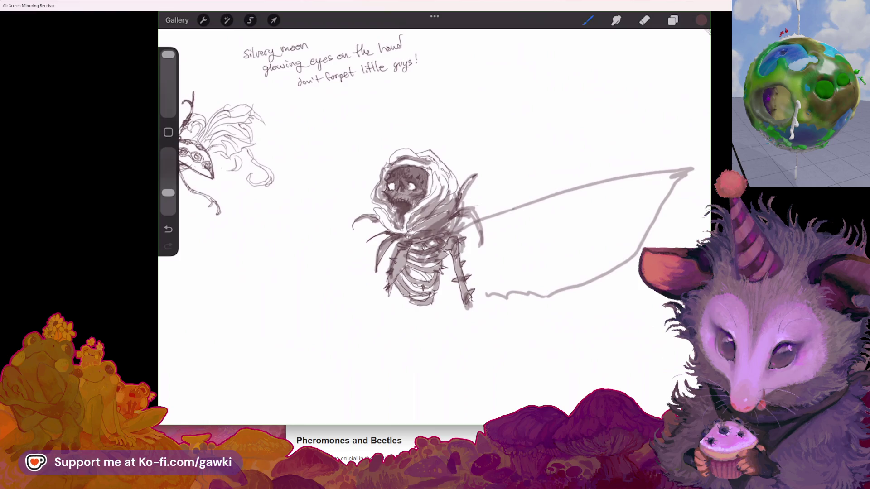
scroll(435, 226, "down", 1)
key("ctrl+z")
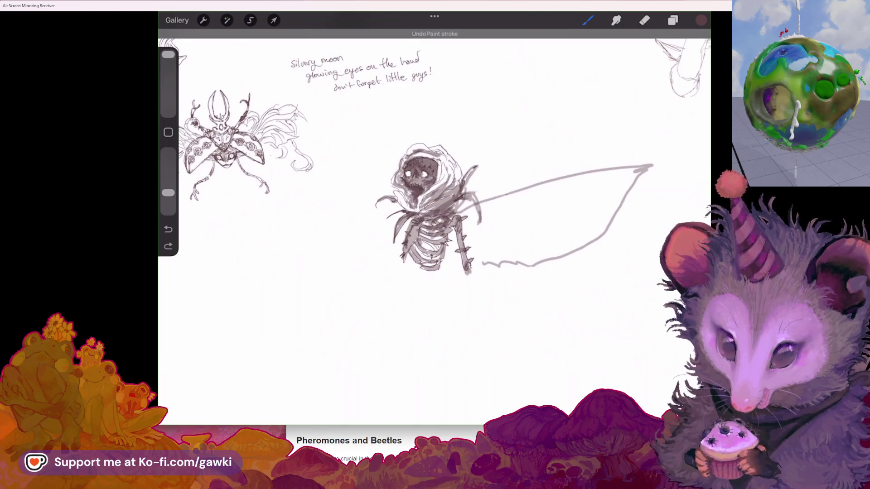
left_click_drag(471, 213, 482, 277)
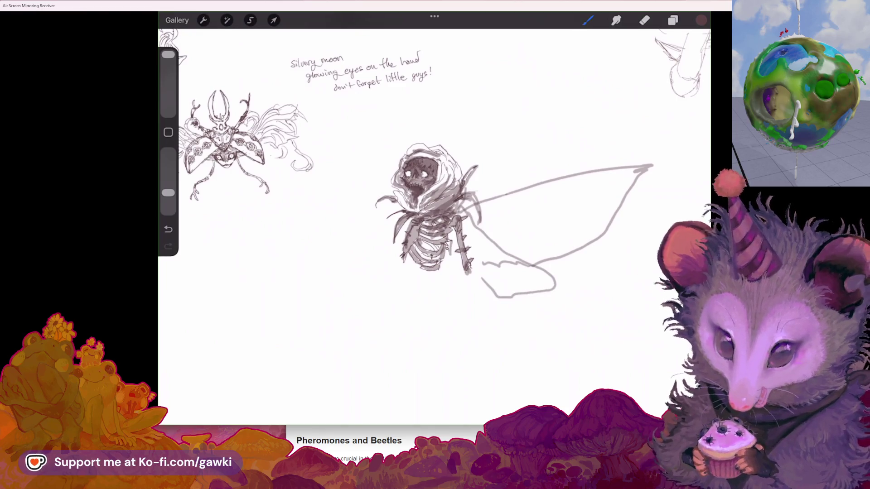
left_click_drag(449, 254, 498, 298)
Add a diagonal line across the wing and curve the right wing outline around and down.
left_click_drag(478, 218, 544, 267)
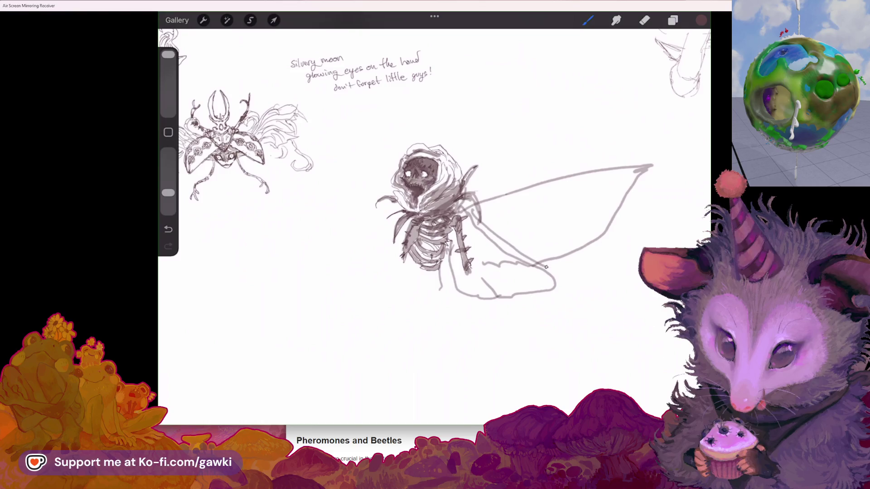
left_click_drag(576, 300, 503, 306)
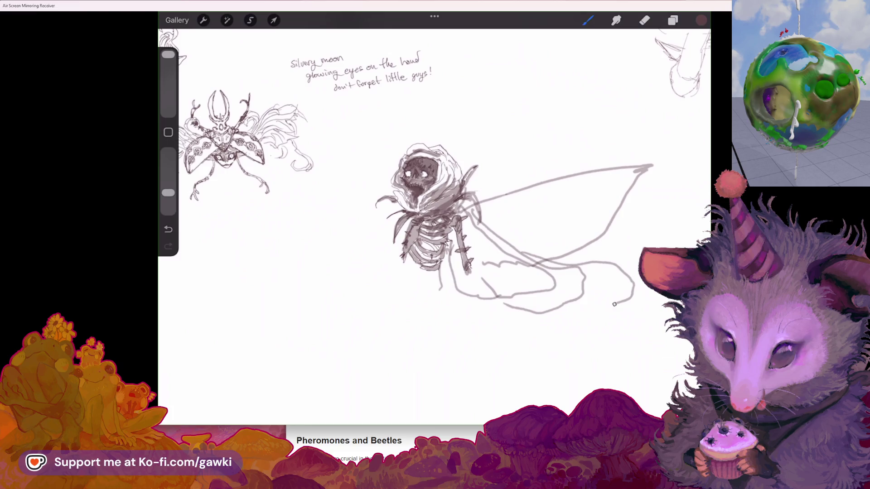
left_click_drag(422, 172, 285, 252)
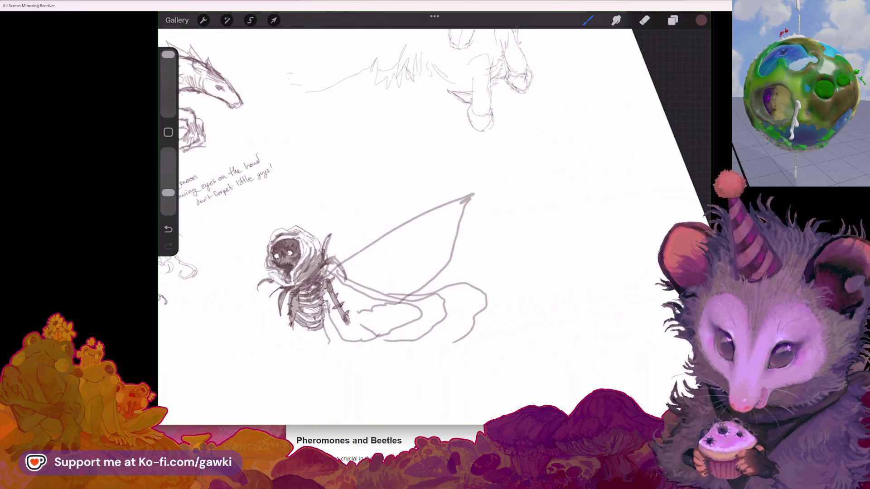
key("ctrl+z")
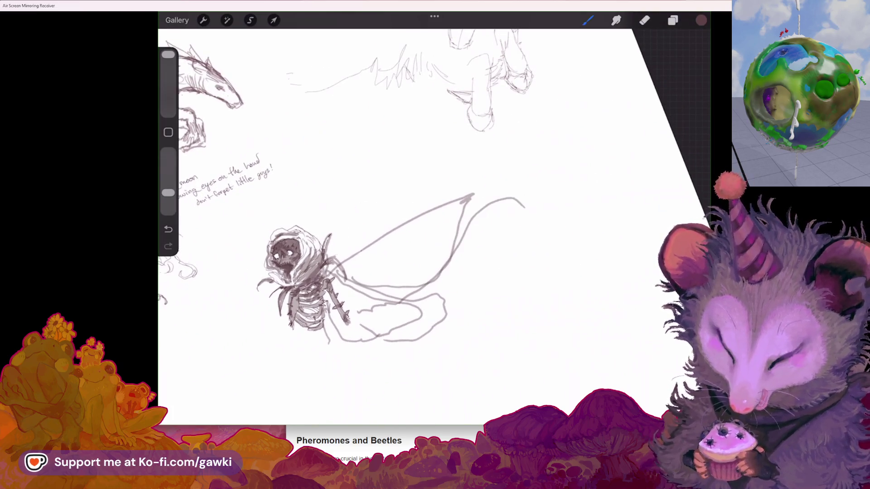
mouse_move(525, 209)
left_mouse_down()
mouse_move(498, 284)
mouse_move(482, 289)
left_mouse_up()
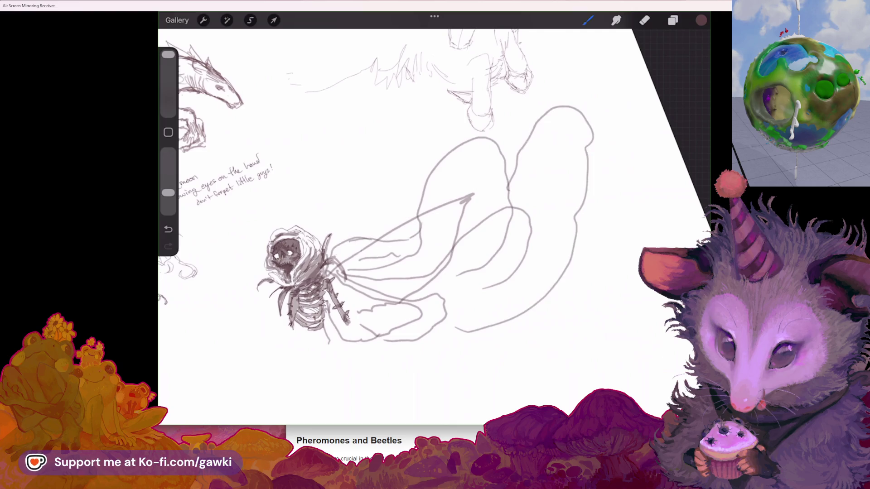
scroll(399, 181, "down", 3)
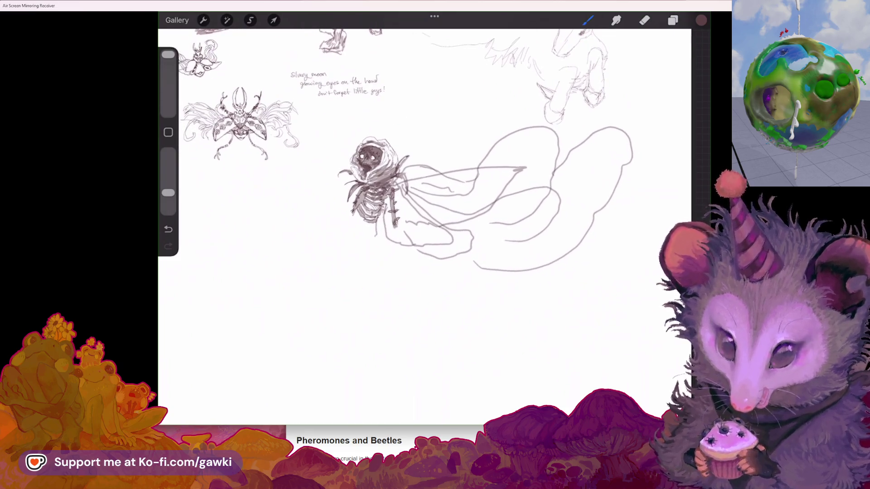
scroll(467, 195, "up", 2)
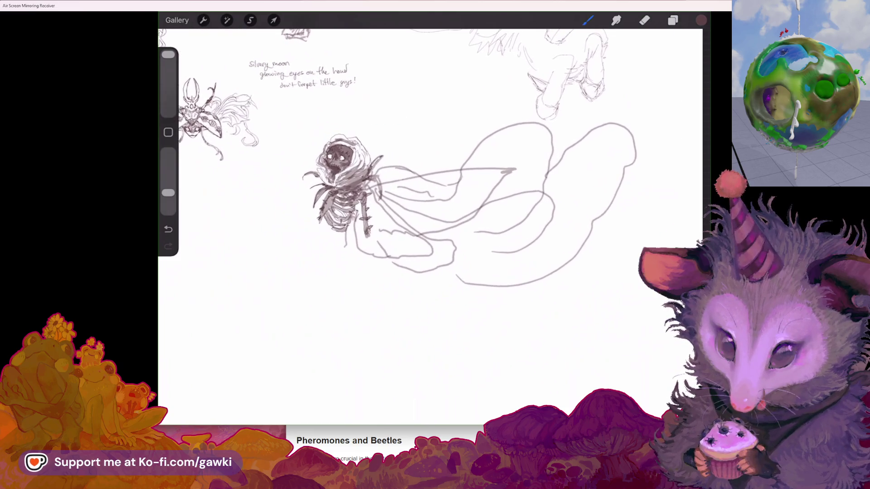
scroll(467, 195, "down", 2)
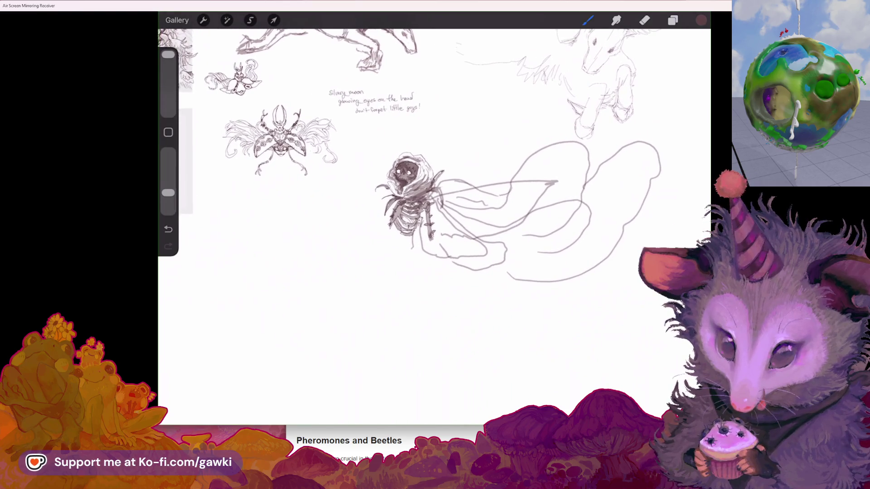
scroll(529, 183, "up", 4)
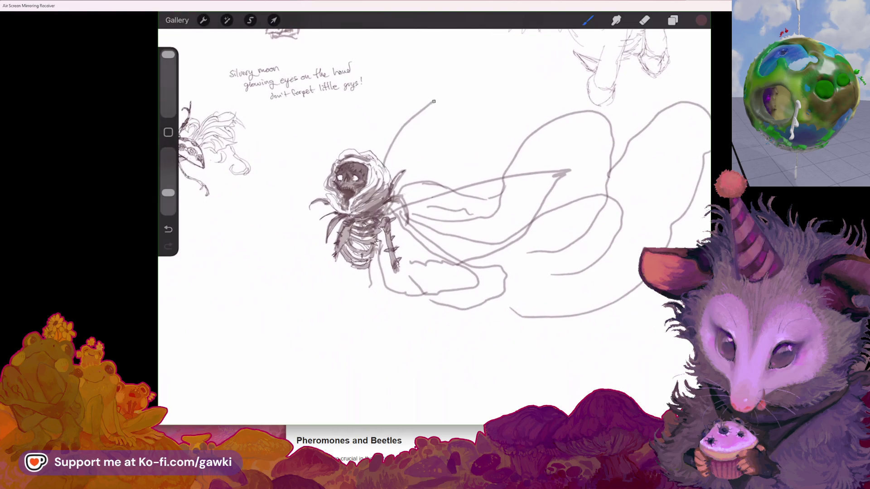
Undo the tall stroke and redraw a wider, spiky upper wing above the hood.
key("ctrl+z")
left_click_drag(385, 161, 437, 164)
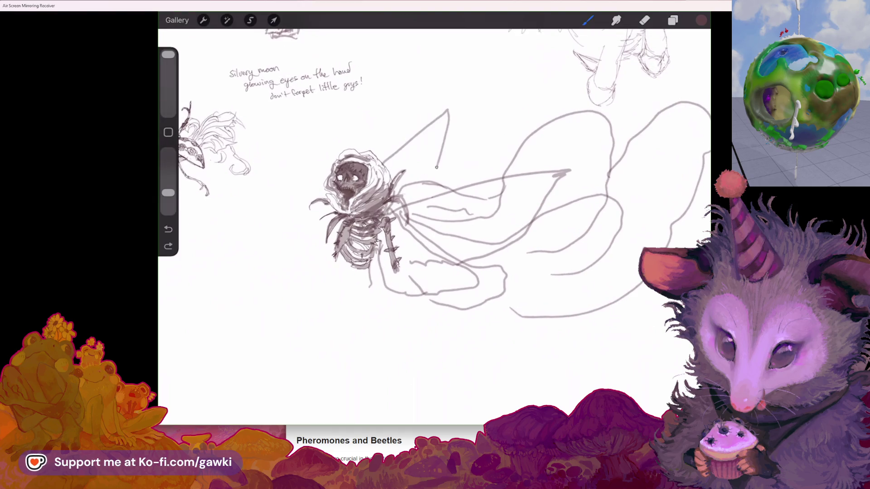
scroll(427, 198, "down", 2)
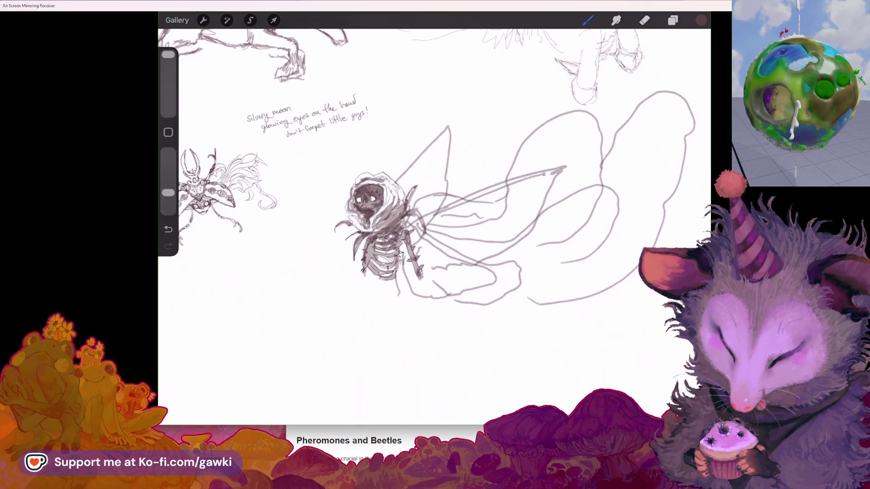
mouse_move(517, 180)
left_mouse_down()
mouse_move(533, 162)
mouse_move(544, 206)
mouse_move(547, 177)
left_mouse_up()
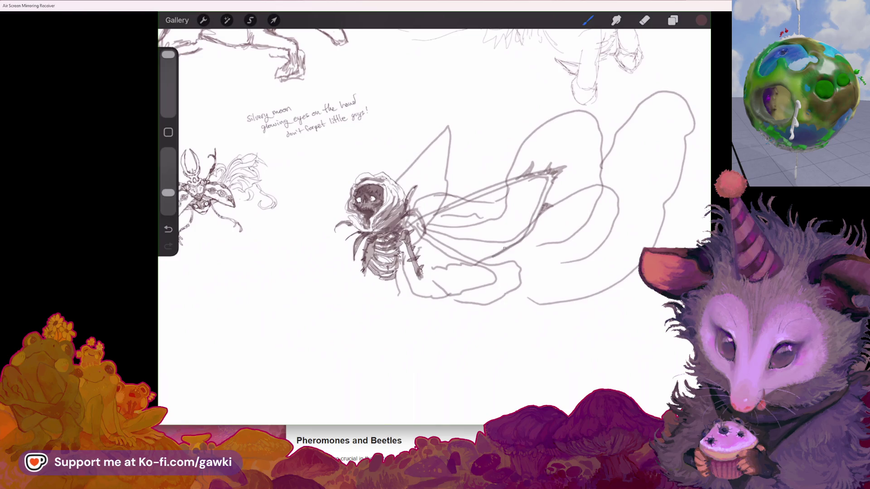
scroll(453, 181, "up", 2)
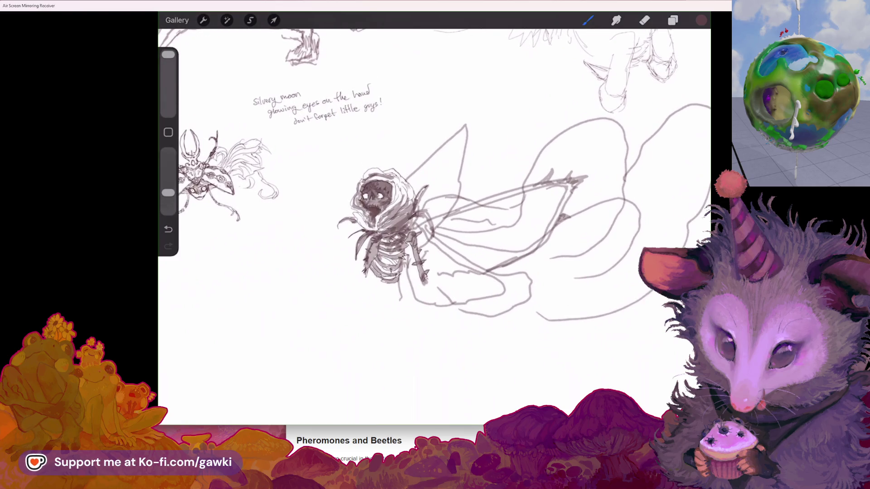
left_click_drag(448, 141, 450, 121)
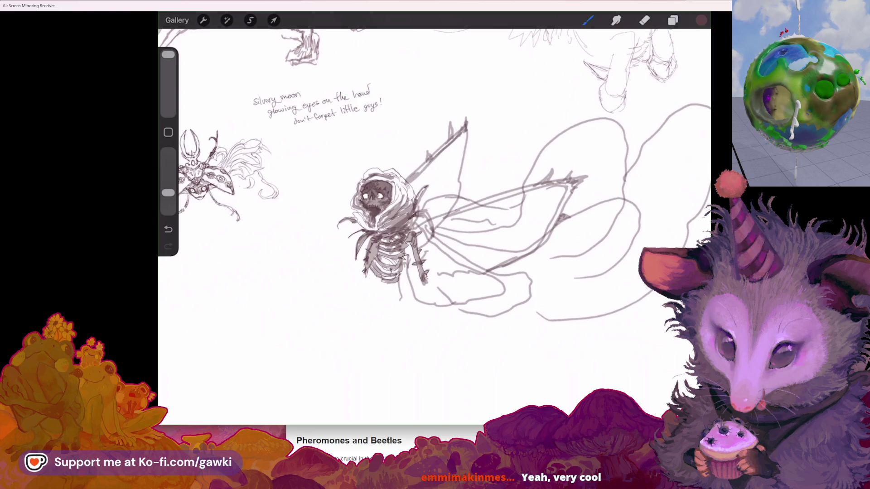
Bring Chrome's Etsy rainbow stag beetle listing back to the front.
scroll(431, 199, "up", 2)
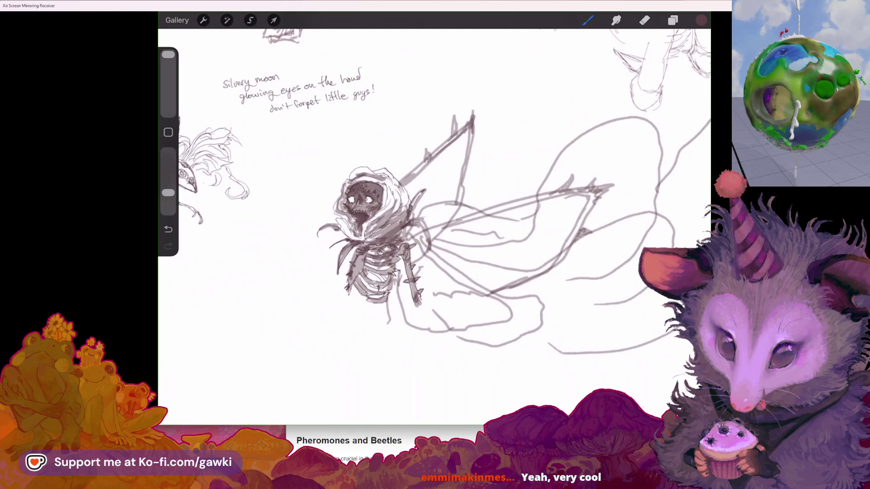
scroll(589, 109, "down", 2)
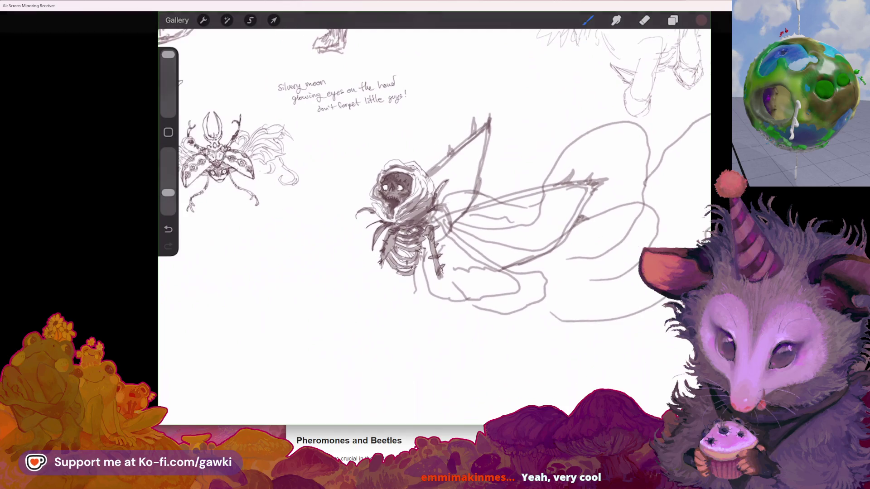
key("alt+Tab")
left_click(421, 187)
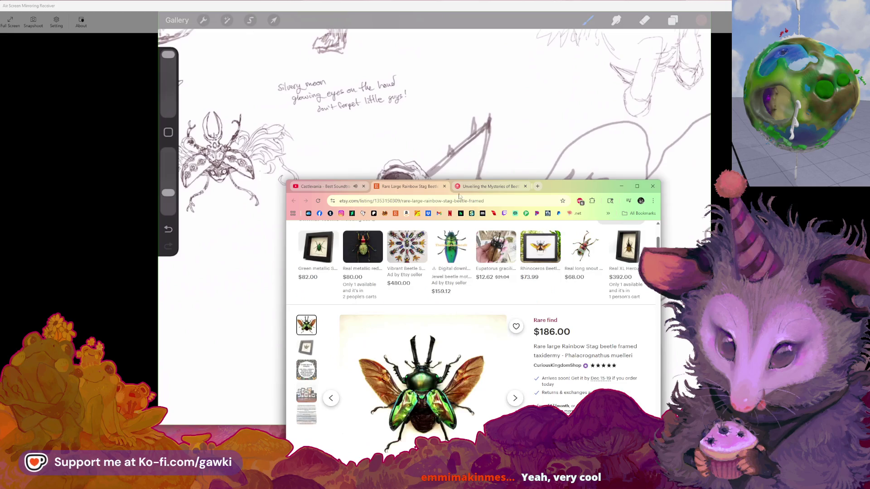
Move Chrome aside and open the rainbow stag beetle listing photo at full size.
left_click_drag(560, 190, 215, 150)
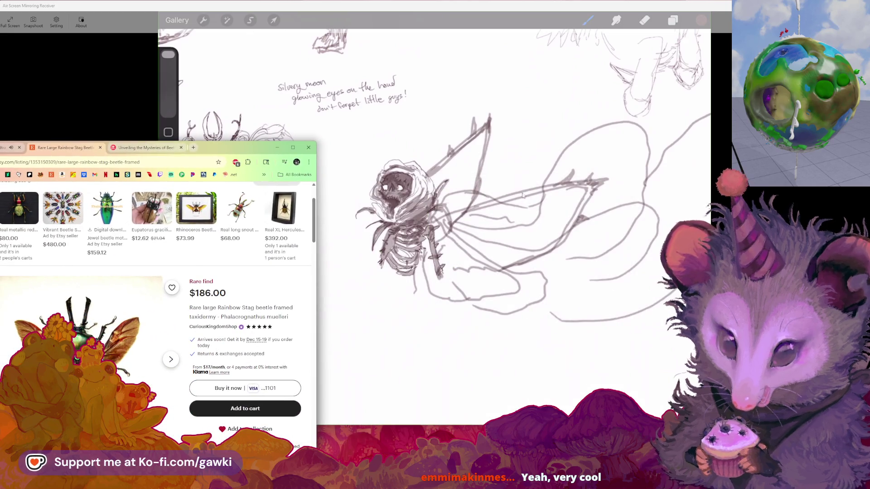
left_click(91, 326)
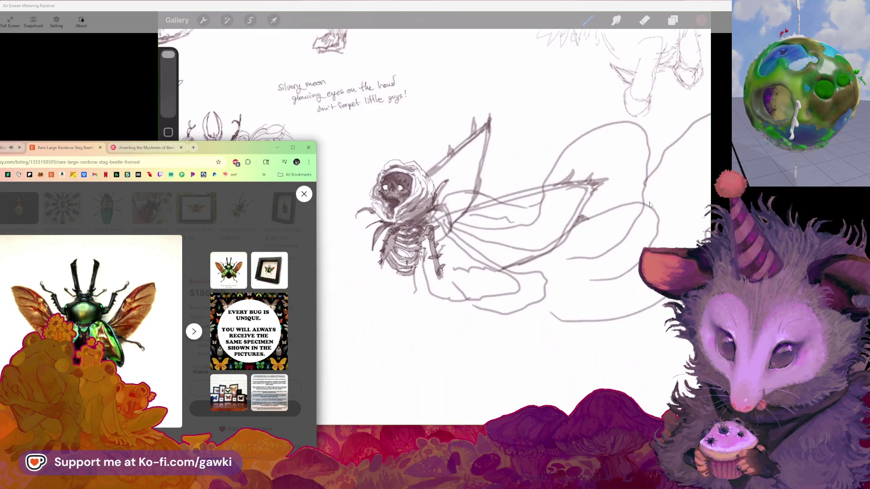
key("alt+Tab")
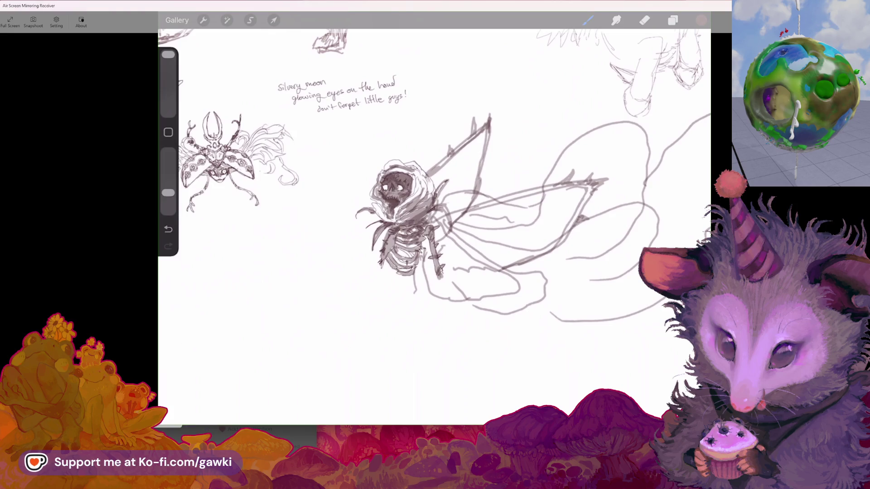
left_click(467, 431)
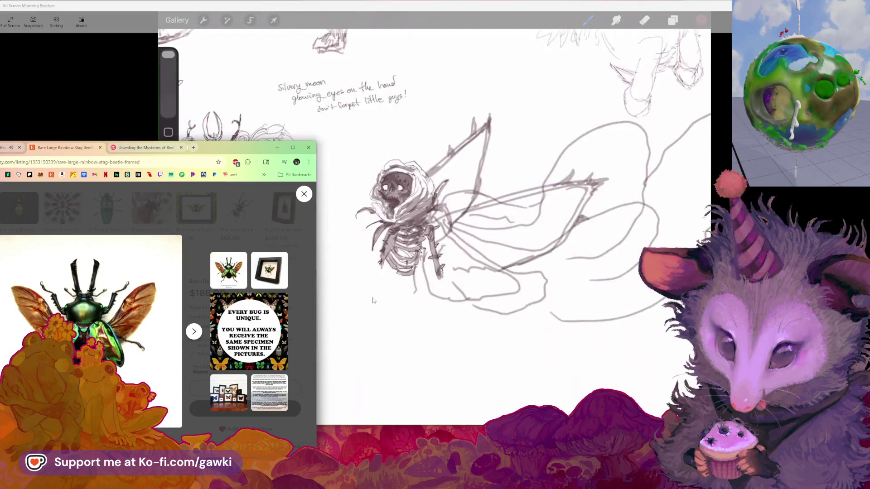
Widen Chrome and move it up and right over the canvas, selecting the web address.
left_click_drag(316, 297, 452, 310)
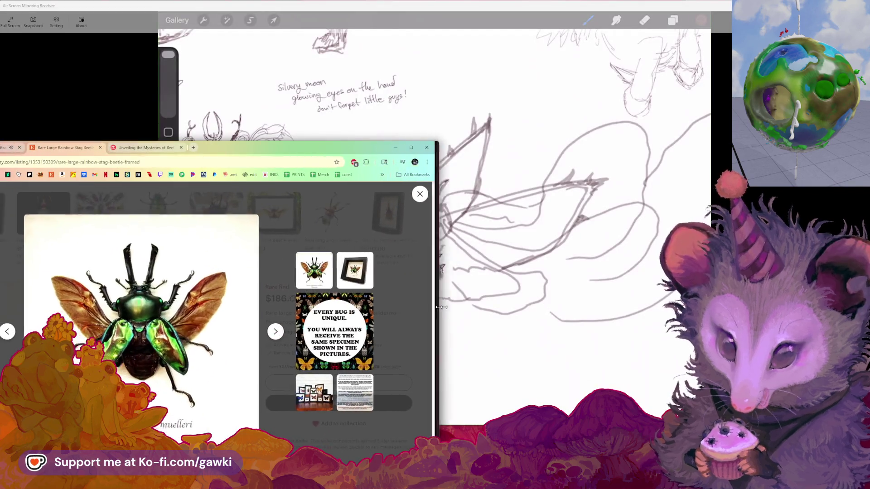
left_click_drag(232, 147, 346, 128)
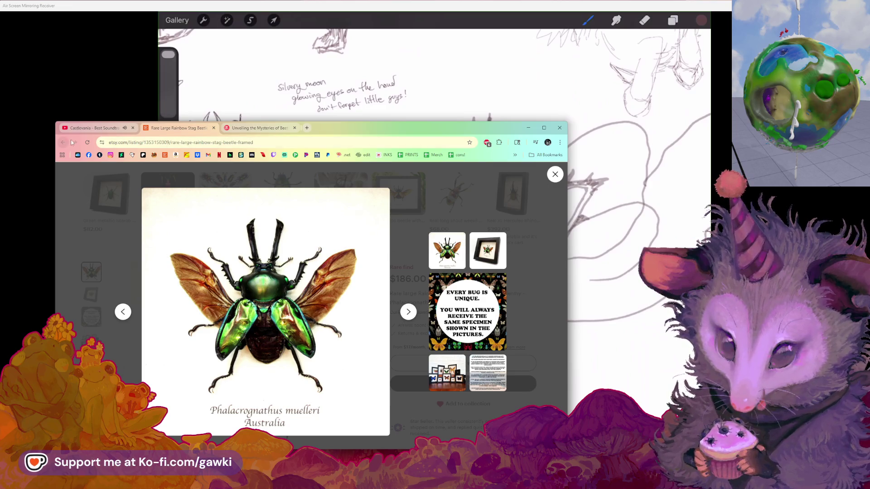
left_click(188, 143)
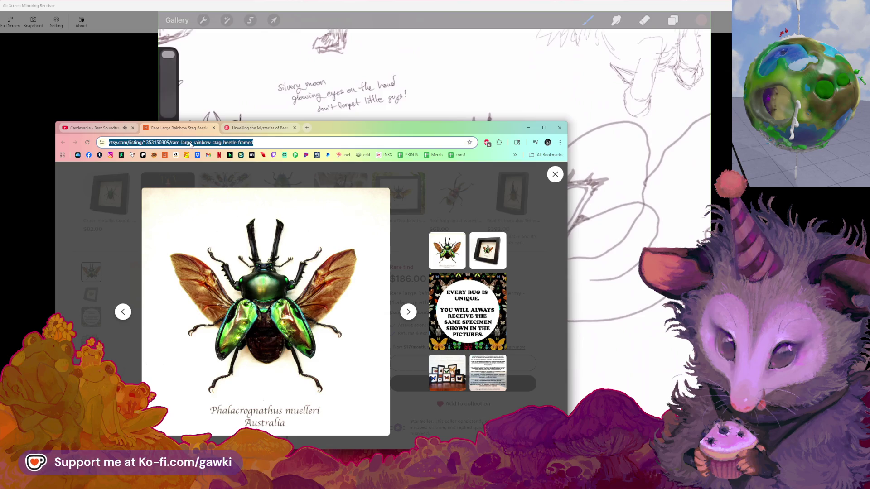
Search for 'rainbow stag beetle', fixing the typo, and show the image results.
type("rainbo")
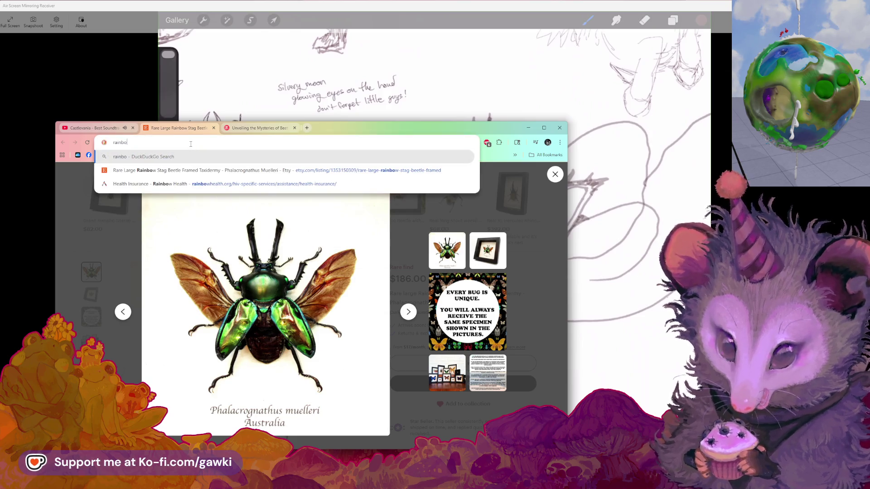
type("w stag")
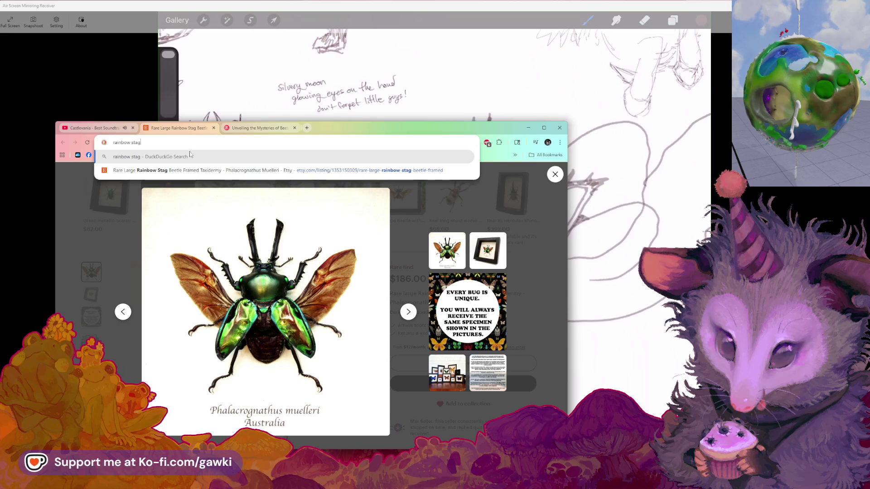
type(" betl")
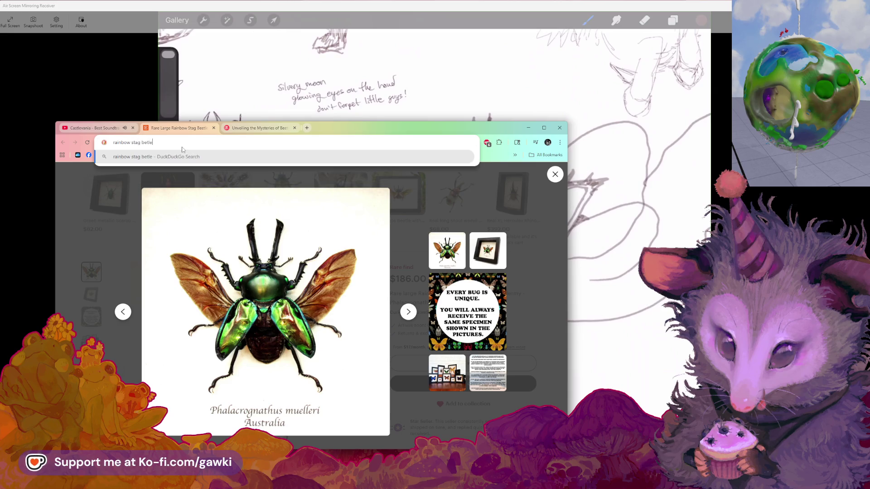
type("e")
key("Return")
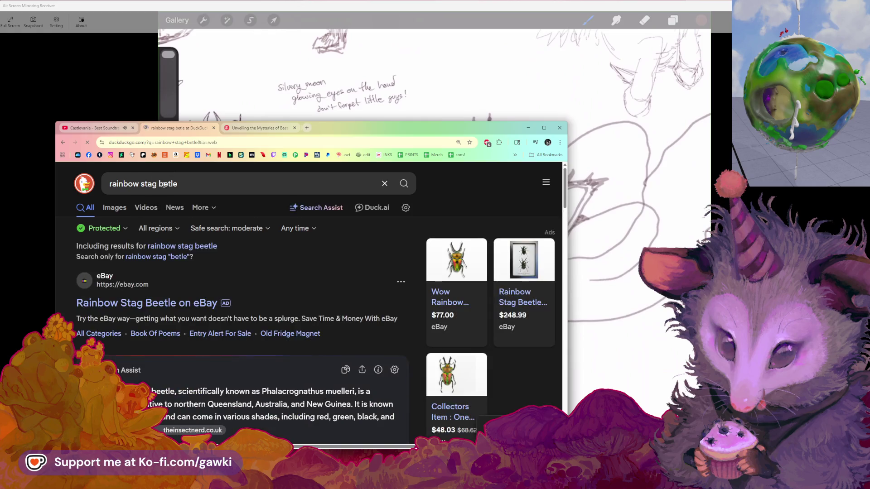
left_click(165, 183)
type("e")
key("Return")
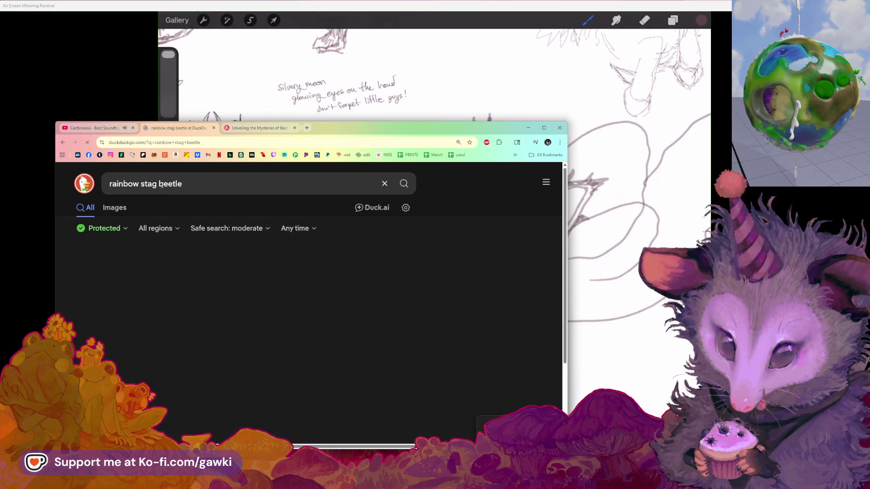
left_click(115, 207)
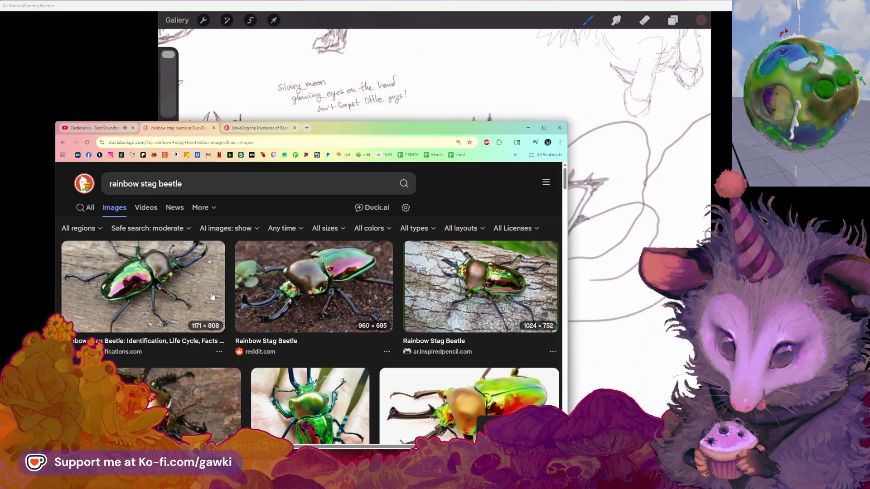
Browse the beetle image results, opening the Care Sheet image details along the way.
scroll(212, 297, "down", 3)
scroll(211, 297, "down", 1)
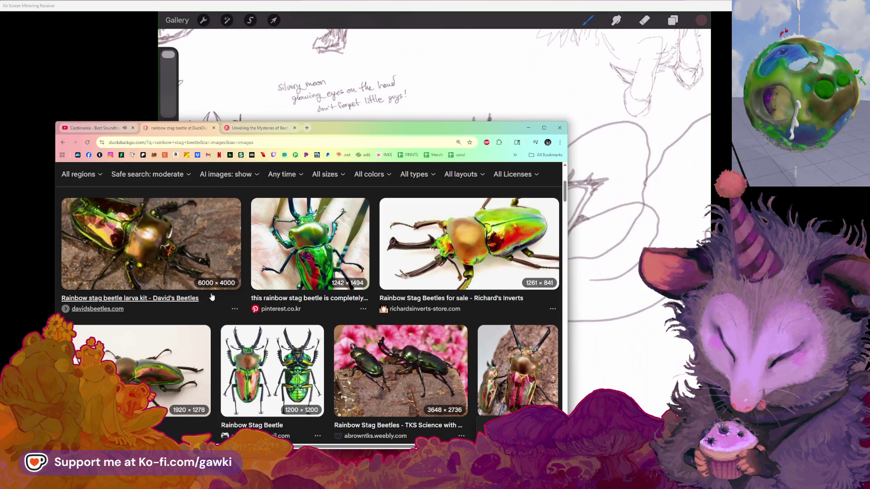
scroll(212, 296, "down", 1)
left_click(496, 302)
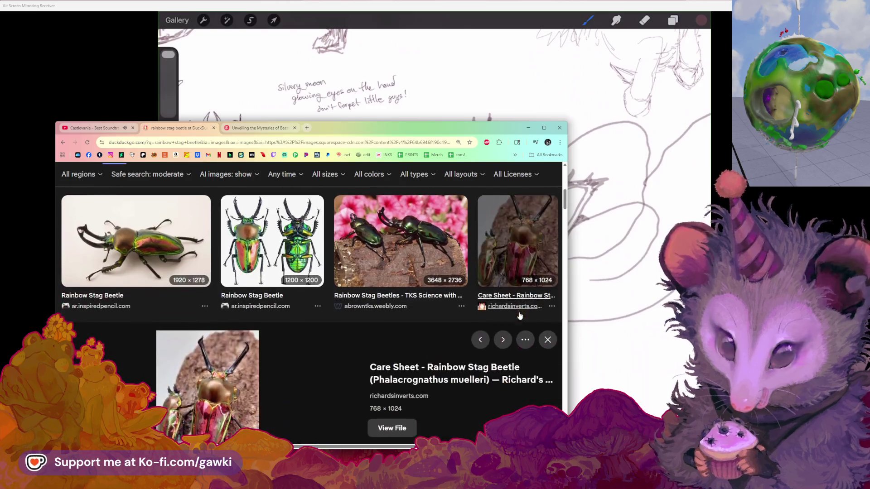
left_click_drag(446, 129, 427, 63)
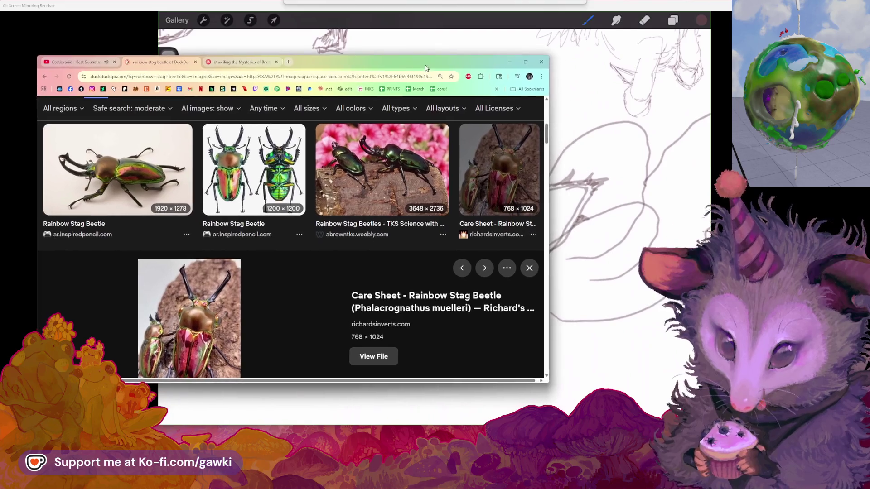
scroll(274, 267, "down", 2)
scroll(273, 268, "down", 1)
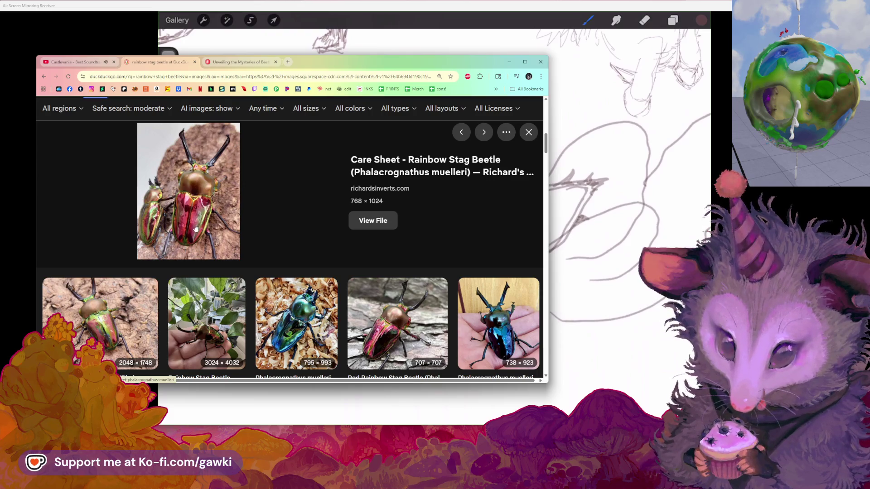
scroll(303, 241, "down", 2)
scroll(404, 246, "down", 1)
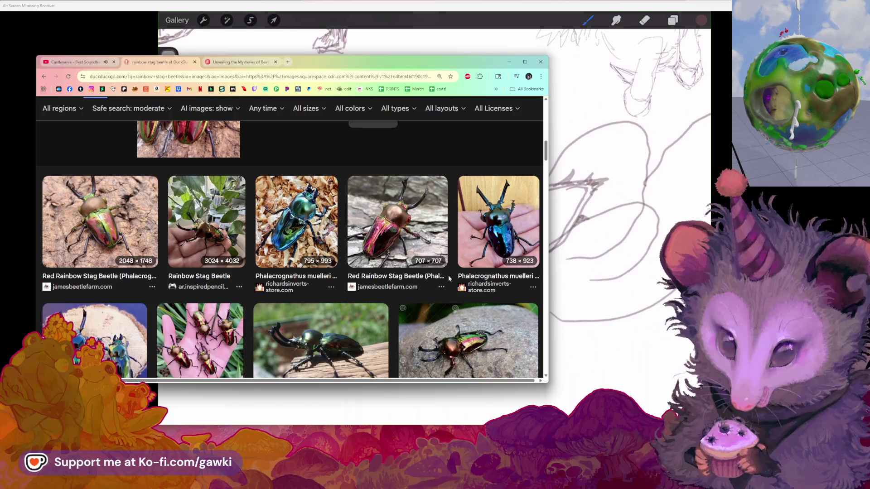
scroll(249, 282, "down", 2)
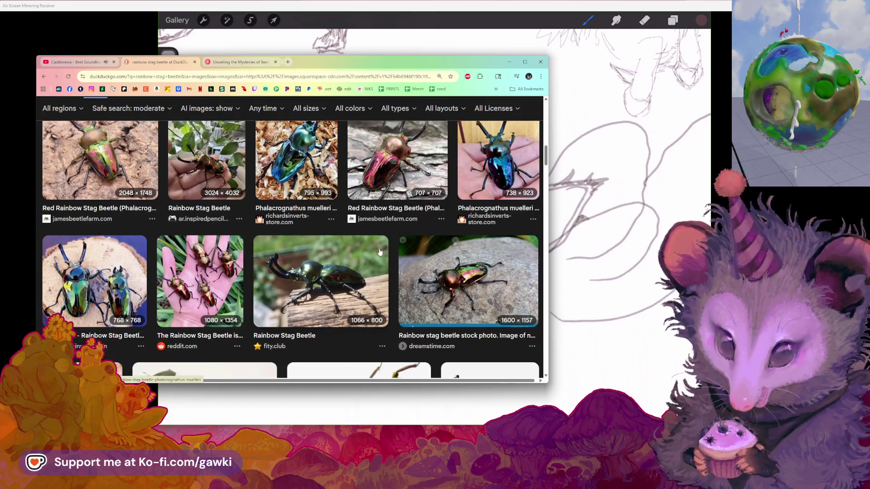
scroll(250, 283, "down", 3)
scroll(249, 282, "down", 2)
scroll(250, 282, "down", 2)
scroll(249, 283, "down", 3)
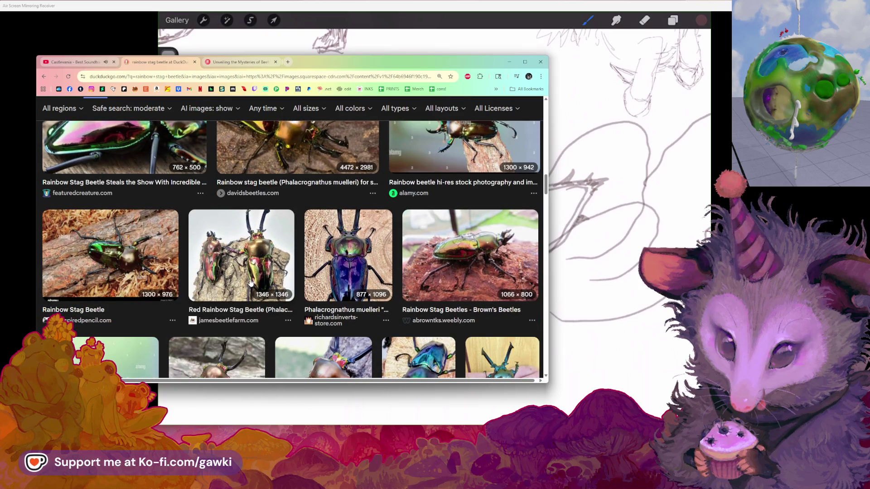
scroll(251, 283, "down", 2)
scroll(250, 283, "down", 2)
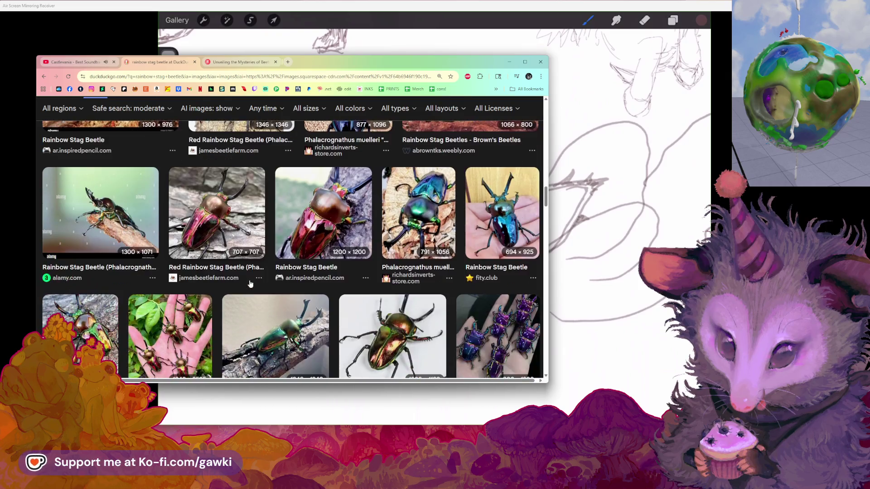
scroll(249, 284, "down", 1)
scroll(249, 283, "down", 2)
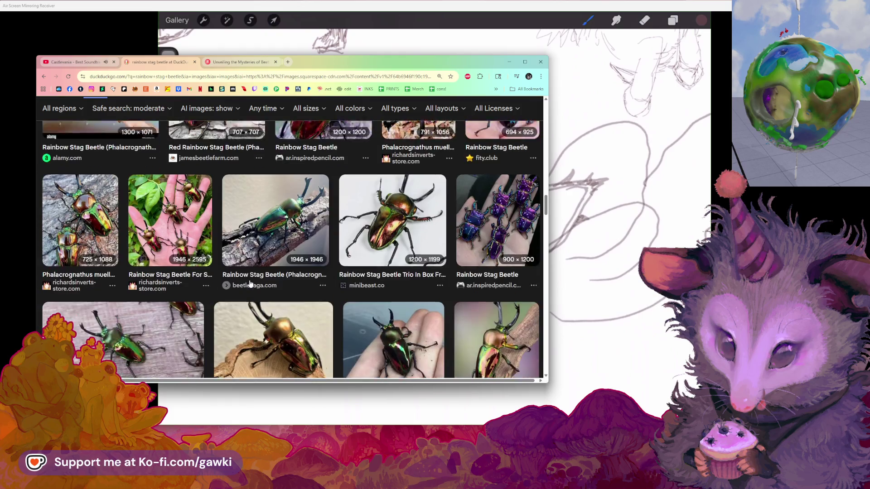
scroll(250, 283, "down", 2)
scroll(249, 284, "down", 2)
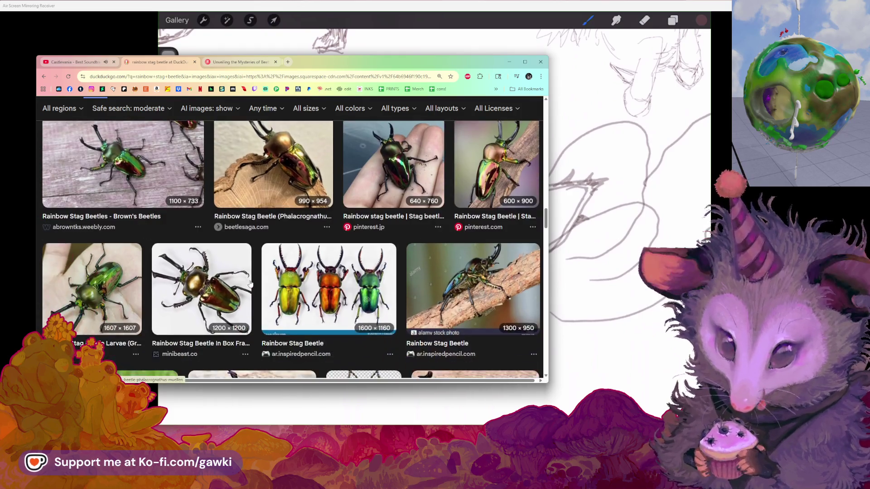
scroll(250, 284, "down", 2)
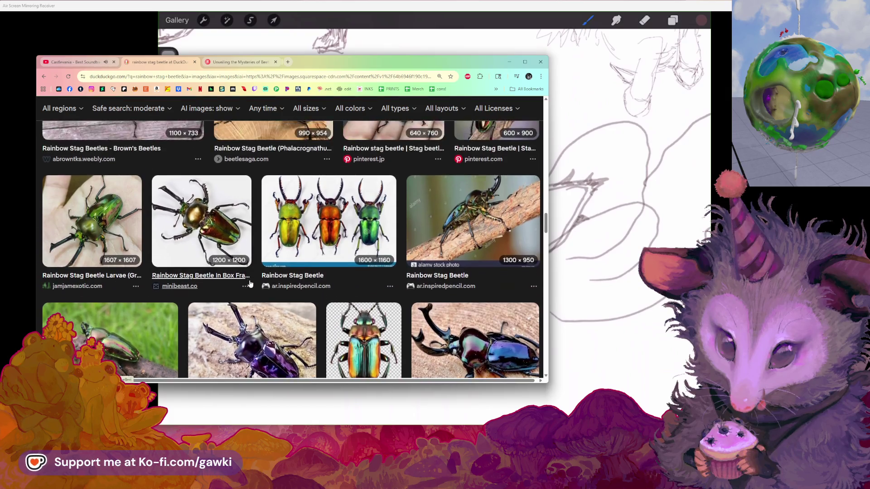
scroll(250, 284, "down", 2)
scroll(251, 284, "down", 2)
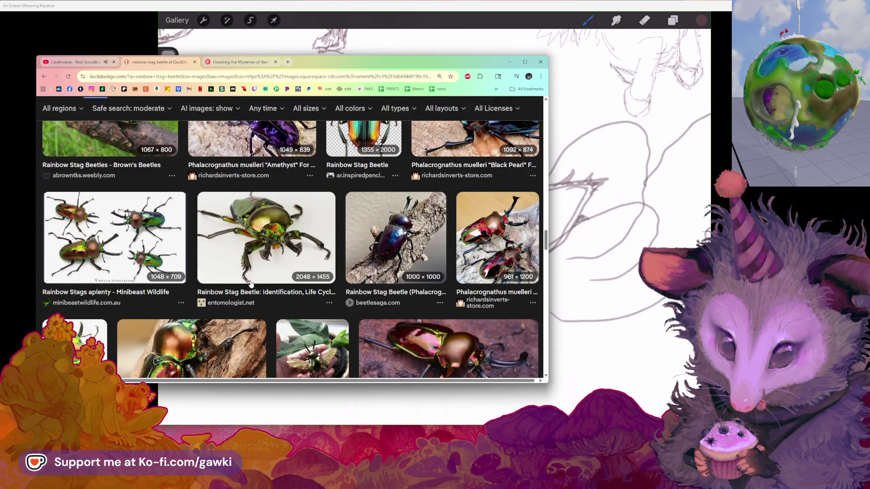
scroll(250, 284, "down", 2)
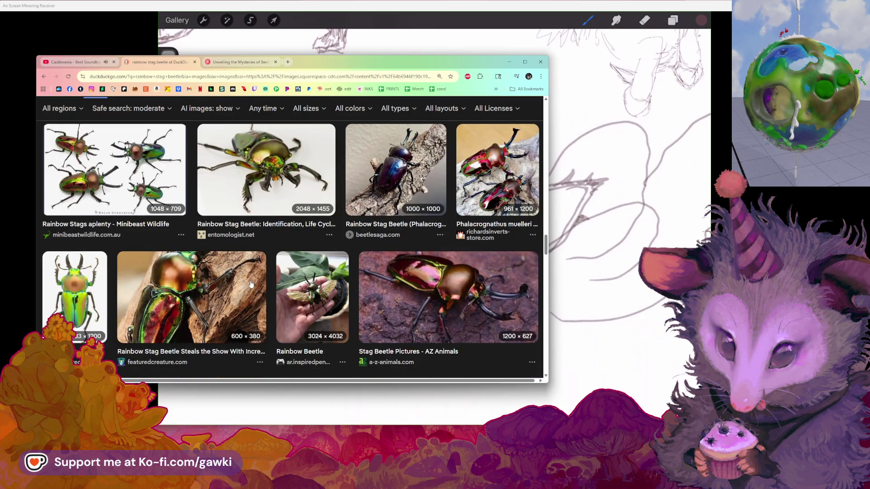
scroll(250, 284, "up", 1)
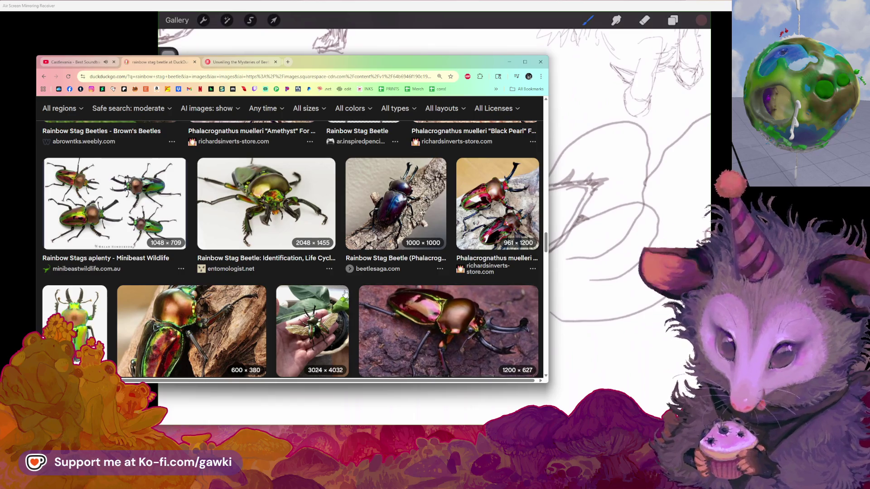
scroll(318, 312, "down", 1)
Preview the Rainbow Beetle photo of a winged beetle in a hand, then return to the top.
left_click(317, 303)
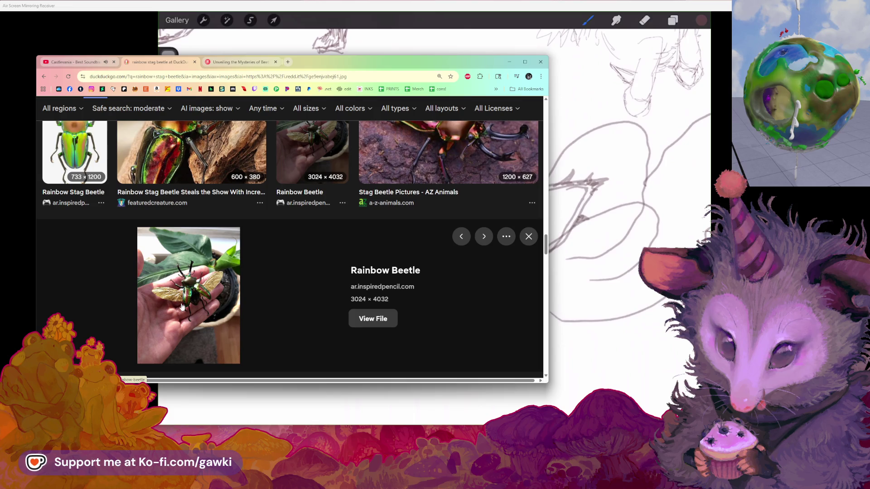
scroll(182, 307, "down", 1)
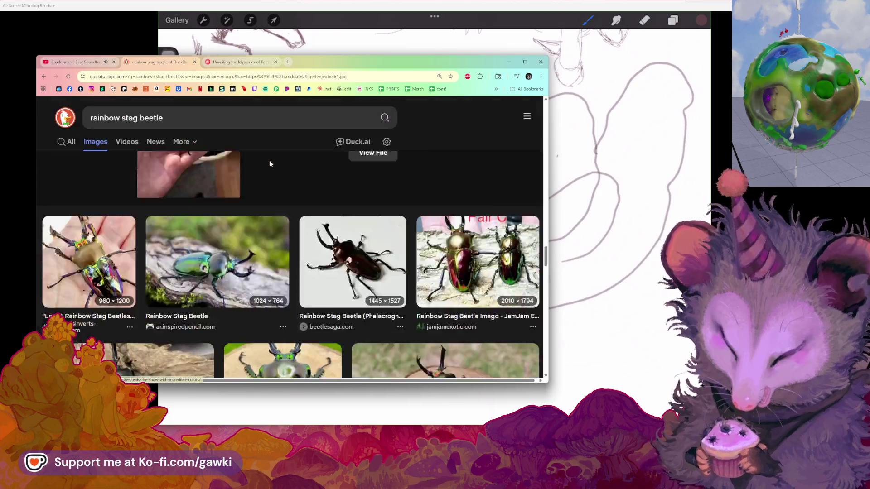
scroll(269, 159, "up", 5)
scroll(261, 164, "up", 5)
scroll(259, 164, "up", 5)
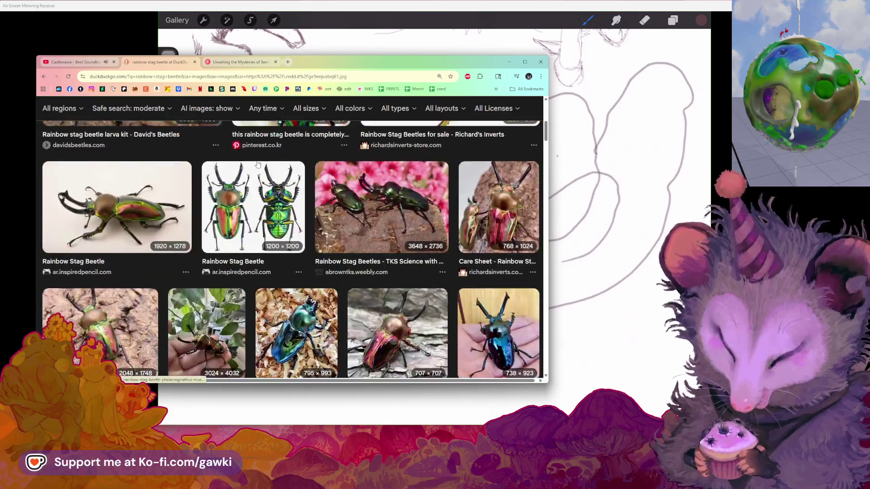
scroll(256, 164, "up", 5)
Search 'rainbow stag beetle wing' and open the Minibeast wings-spread specimen page in a new tab.
left_click(213, 118)
type("wing")
key("Return")
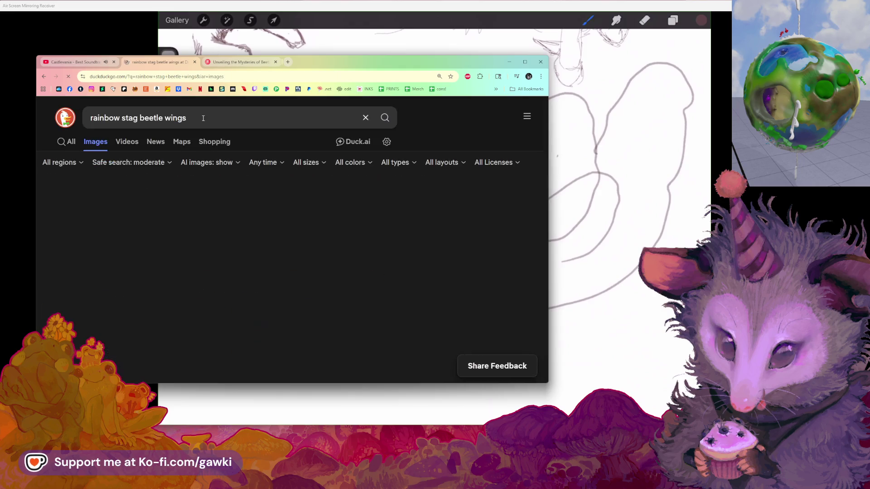
left_click(102, 240)
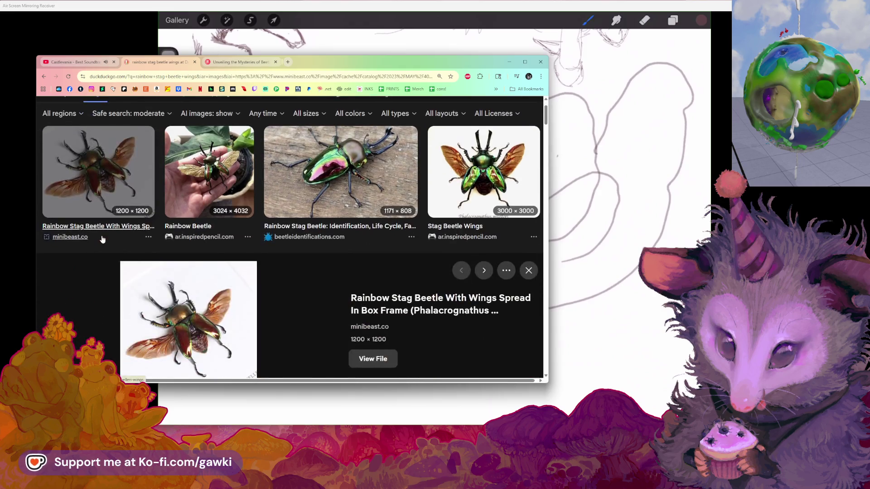
left_click(180, 291)
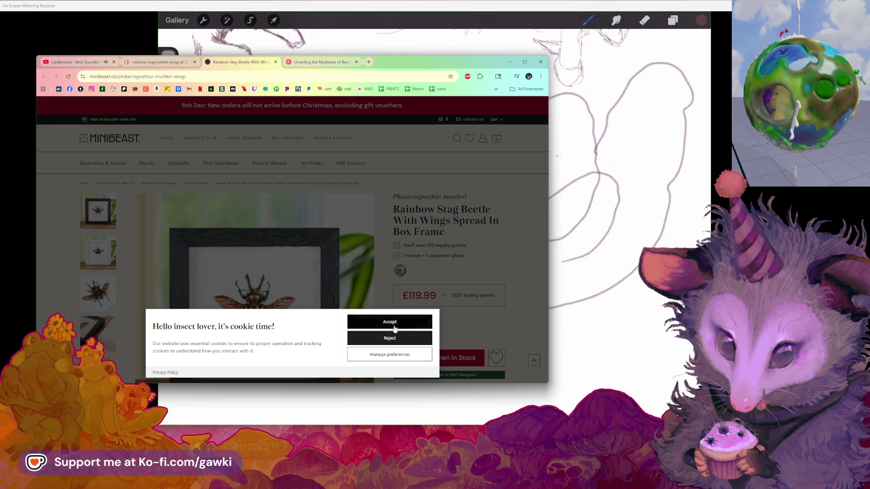
Accept cookies, open the beetle photo in the gallery and zoom the page in four steps.
left_click(390, 338)
scroll(94, 255, "down", 10)
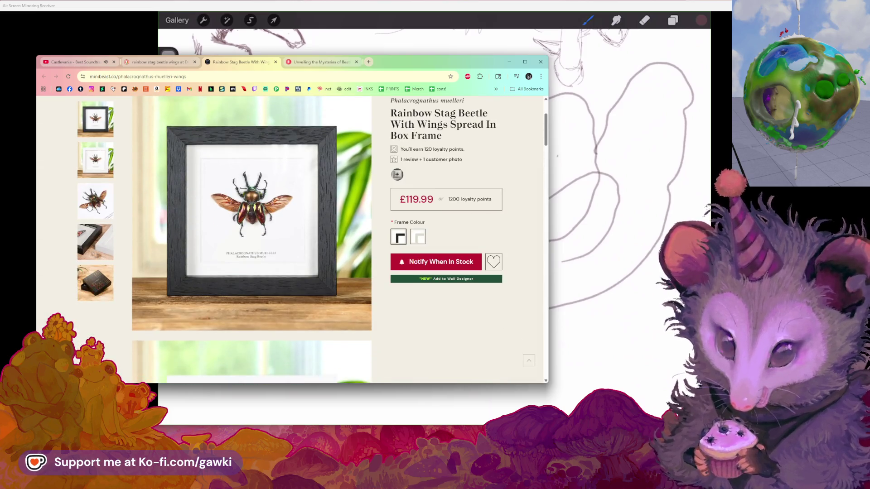
left_click_drag(421, 64, 434, 63)
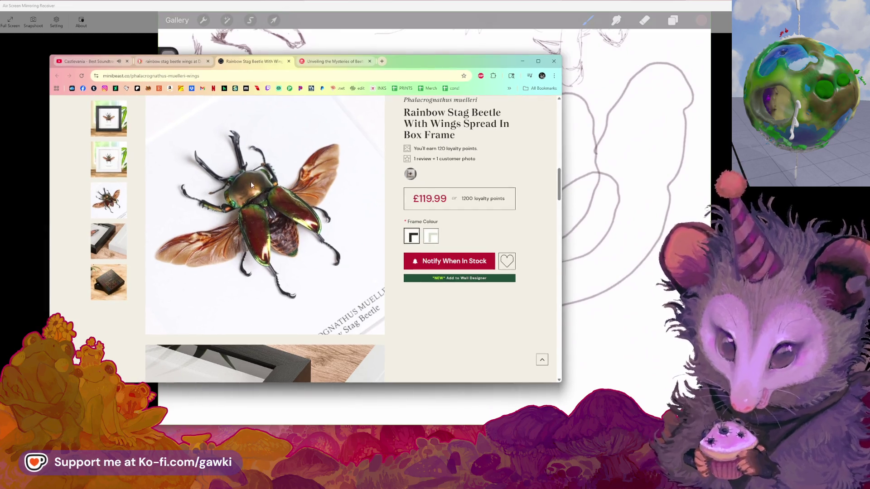
left_click(251, 182)
left_click(553, 75)
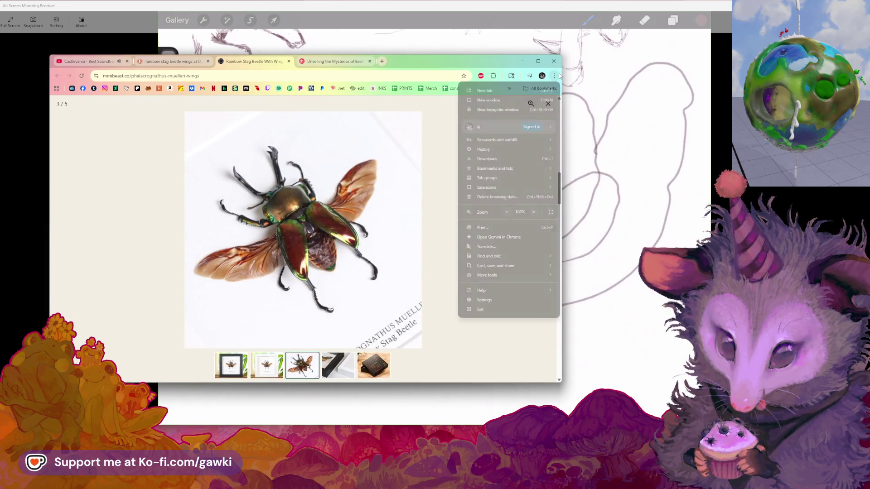
left_click(535, 213)
left_click(535, 212)
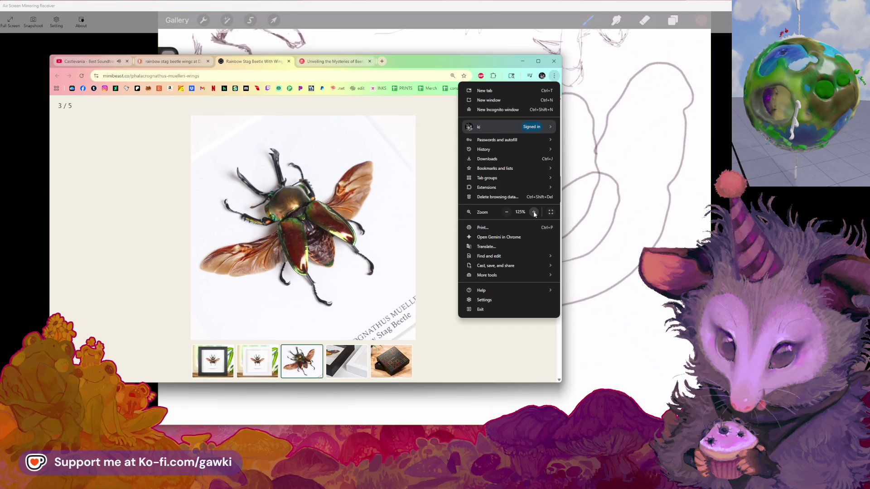
left_click(534, 212)
left_click(535, 213)
left_click(534, 212)
left_click(534, 212)
Open the image 4020_03-1800x1800.webp on its own, scroll to the wings and shift the window left.
right_click(285, 192)
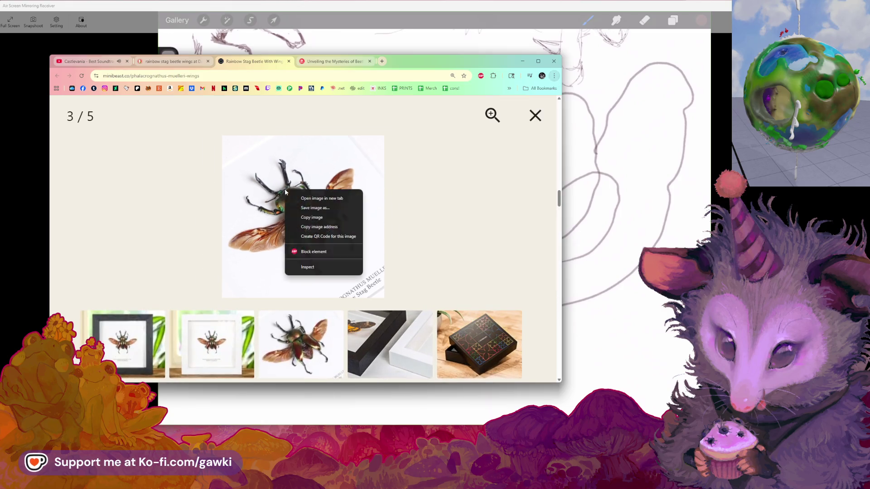
left_click(319, 226)
right_click(308, 77)
left_click(344, 162)
scroll(355, 188, "down", 3)
scroll(355, 188, "down", 3)
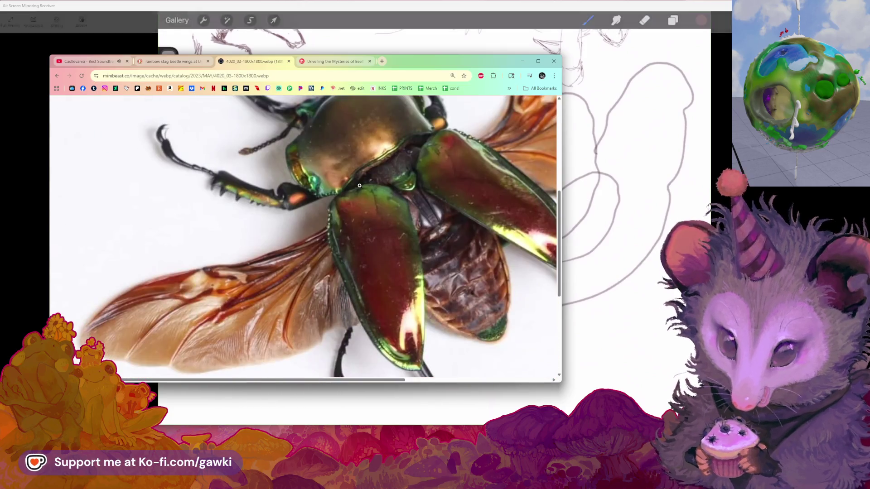
scroll(355, 188, "down", 2)
left_click_drag(414, 59, 397, 55)
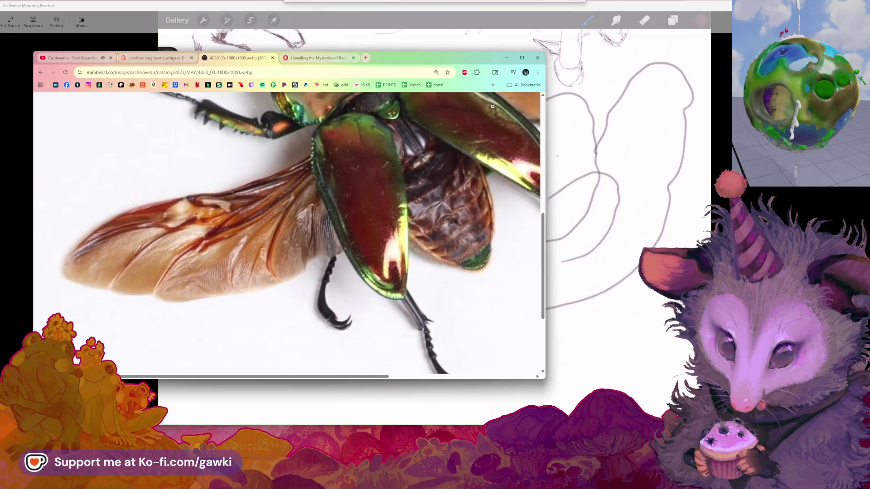
Narrow the wing reference window and place it left of the Procreate canvas for drawing.
left_click_drag(551, 145, 335, 145)
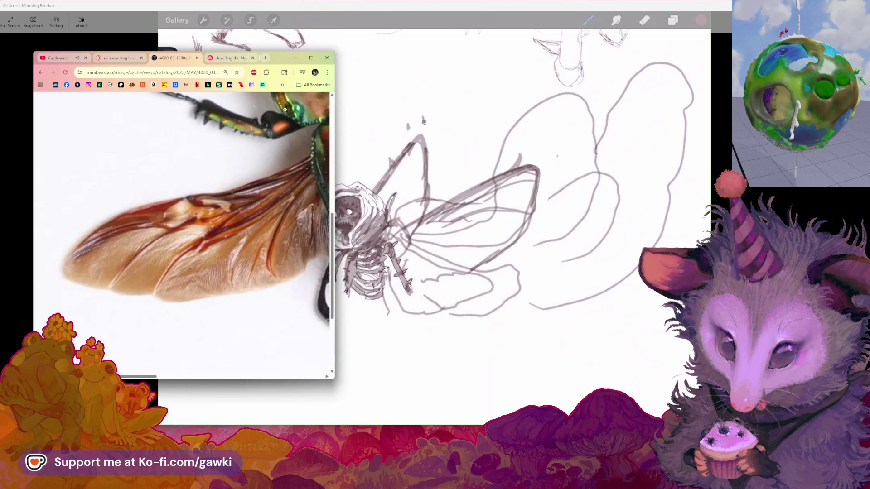
left_click_drag(271, 56, 236, 66)
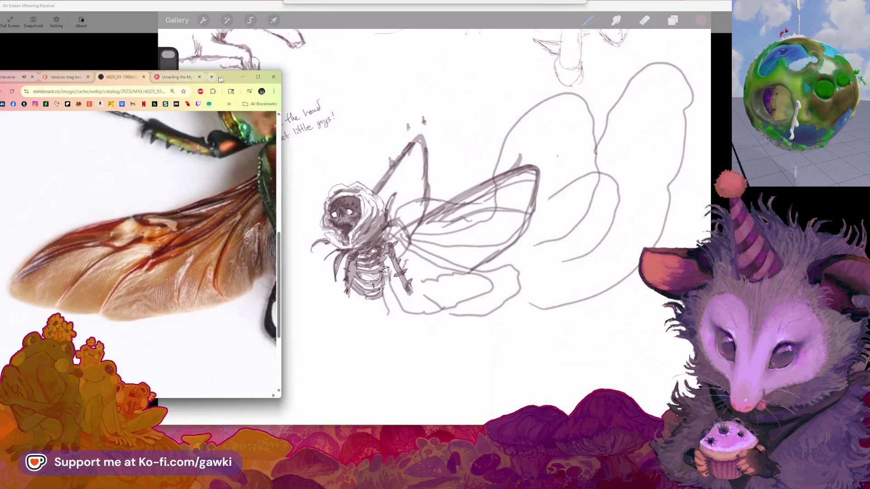
left_click(414, 156)
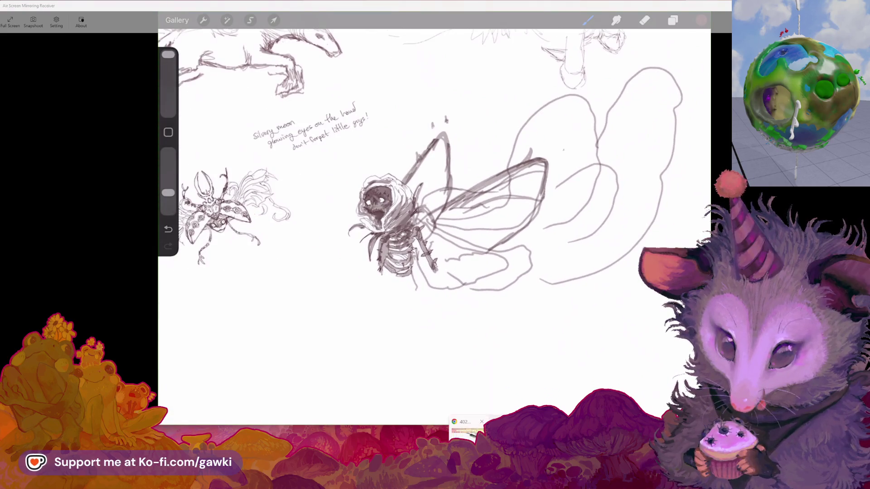
left_click(467, 431)
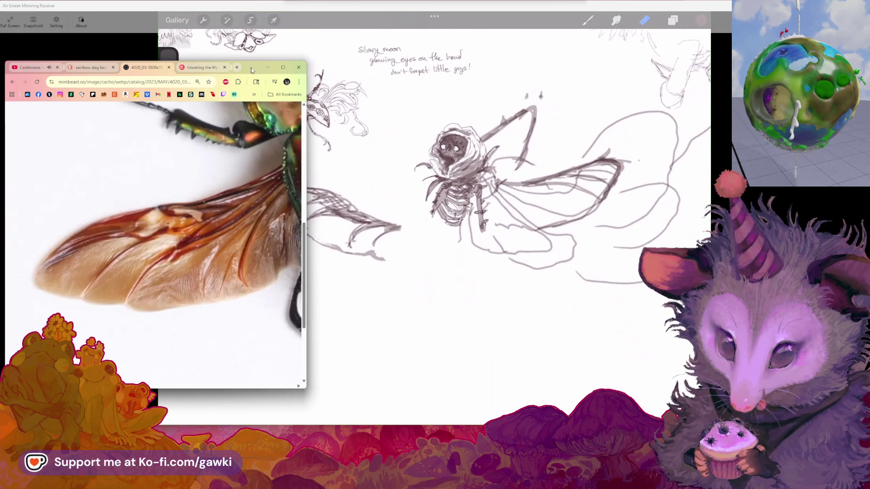
Nudge the wing reference right, jump it up to the mandibles, then minimize Chrome.
left_click_drag(237, 70, 253, 72)
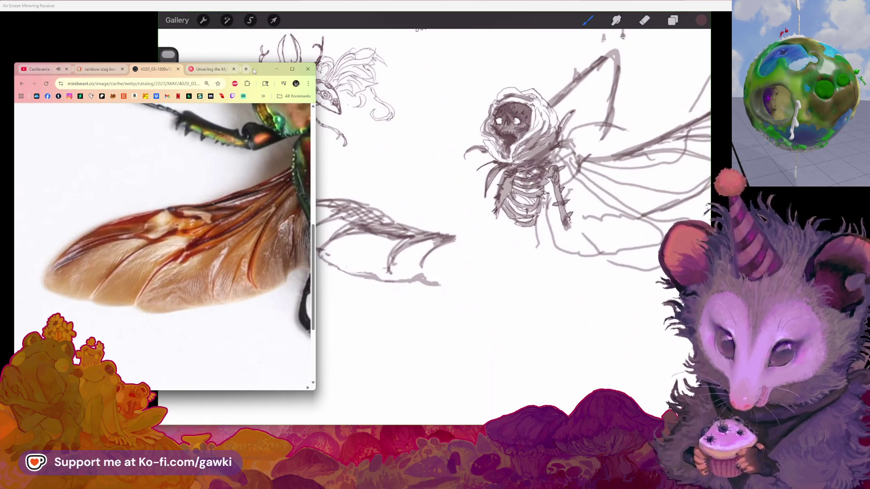
key("Page_Up")
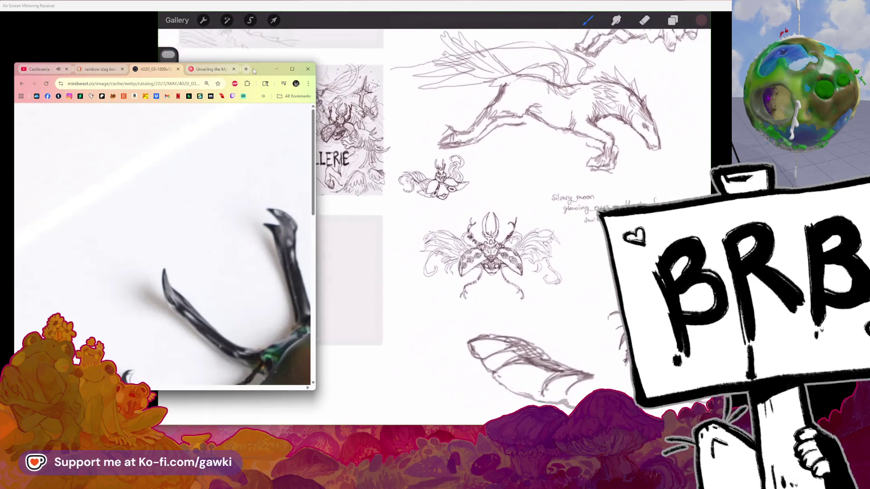
left_click(276, 69)
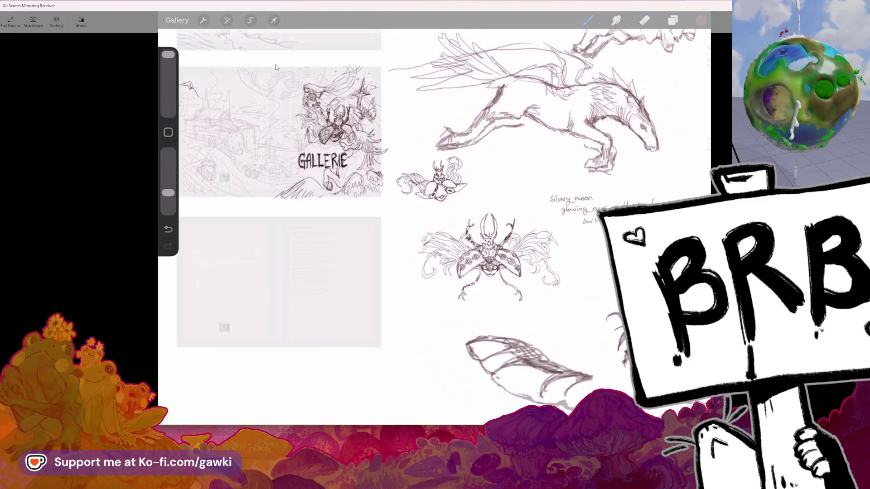
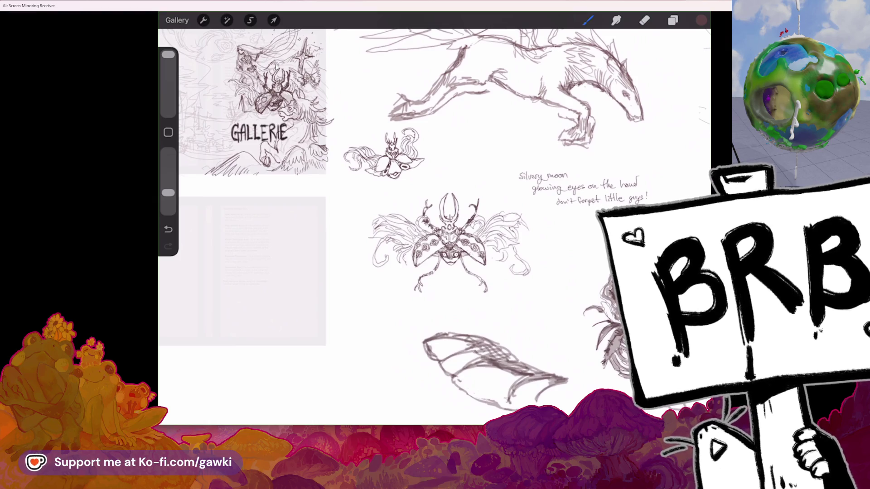
Search DuckDuckGo for 'blood rose maymei' in place of the beetle article in Chrome.
mouse_move(276, 67)
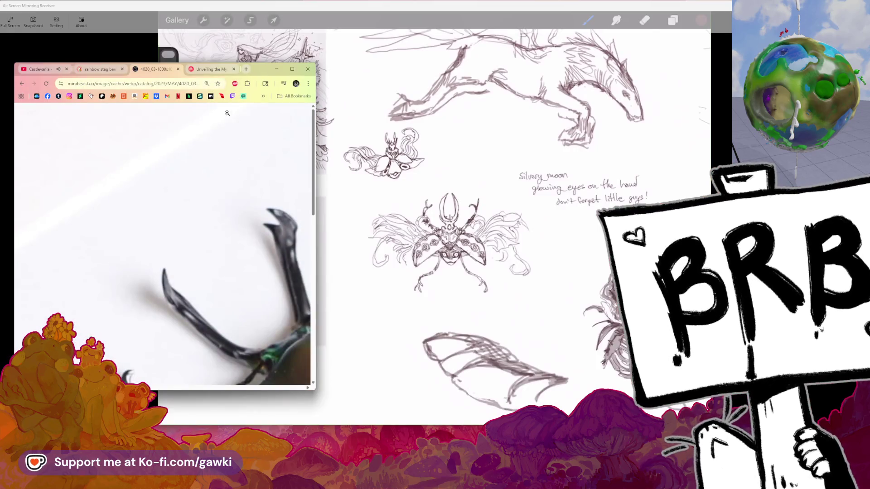
left_click(223, 69)
left_click(201, 86)
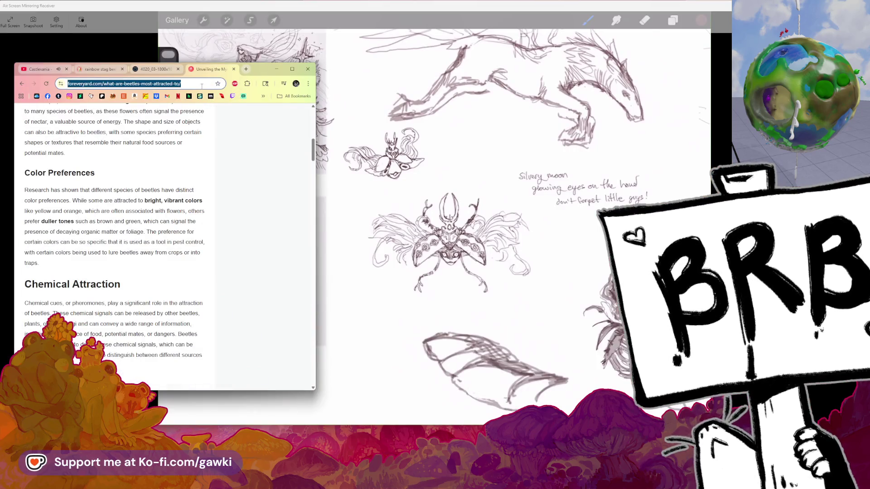
type("bloo")
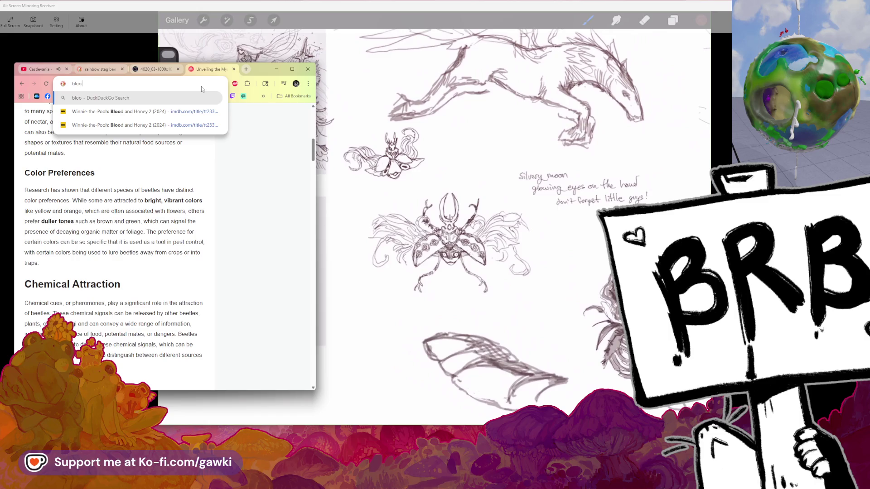
type("d ro")
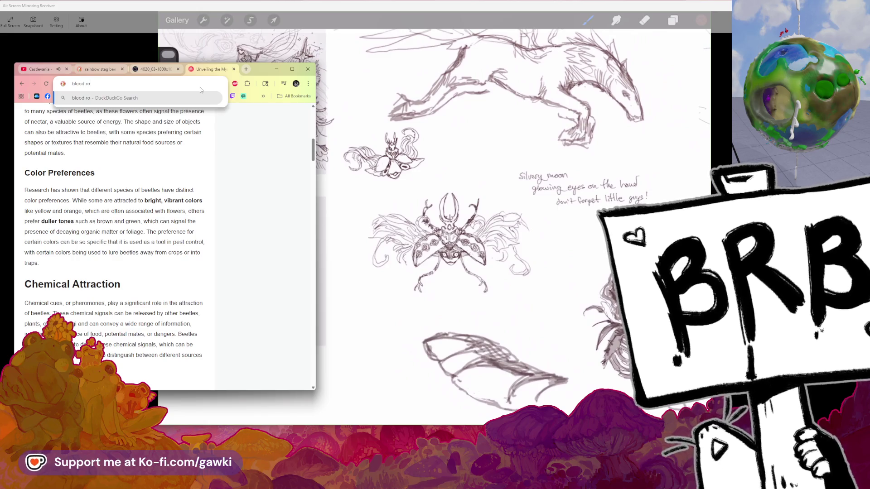
type("se")
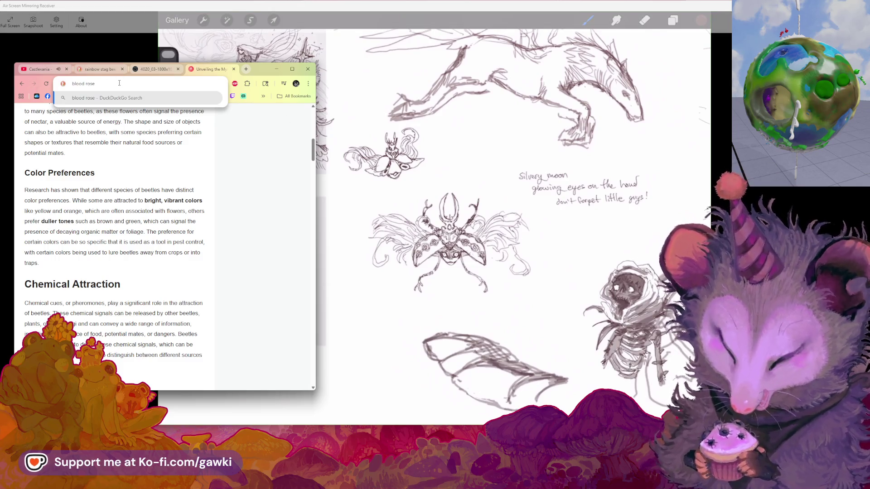
type("maymei")
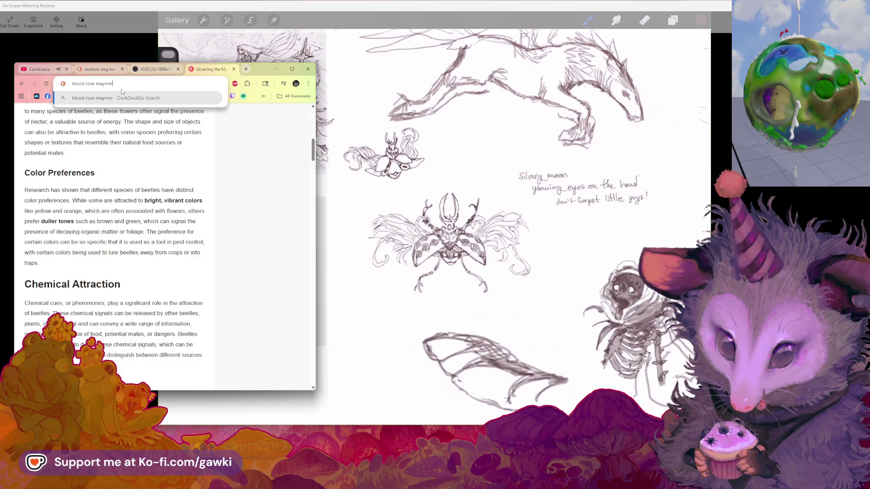
key("Return")
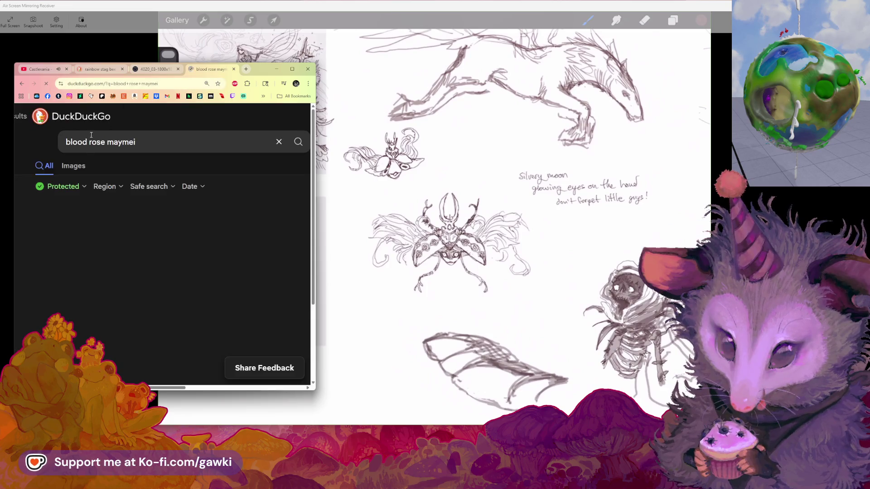
Switch to image results for blood rose maymei and open a Maymei doll picture's source page.
left_click(73, 165)
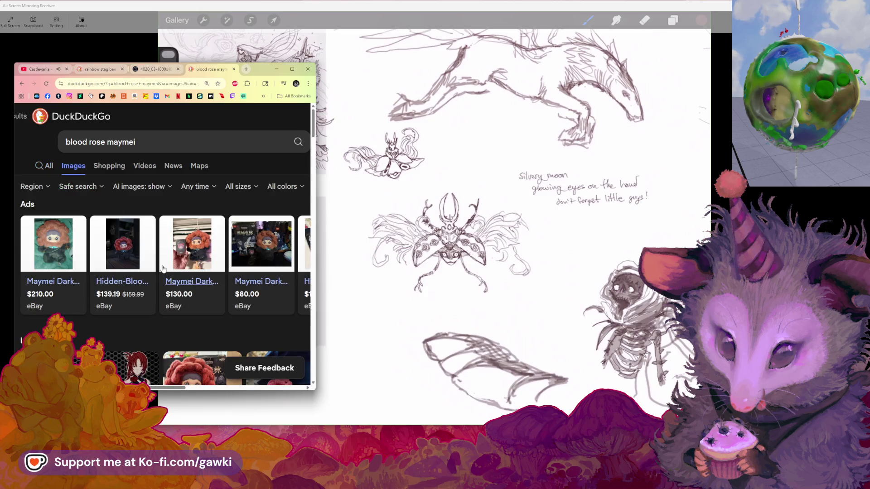
scroll(161, 260, "down", 3)
scroll(181, 259, "down", 1)
scroll(194, 256, "down", 1)
scroll(194, 256, "down", 1)
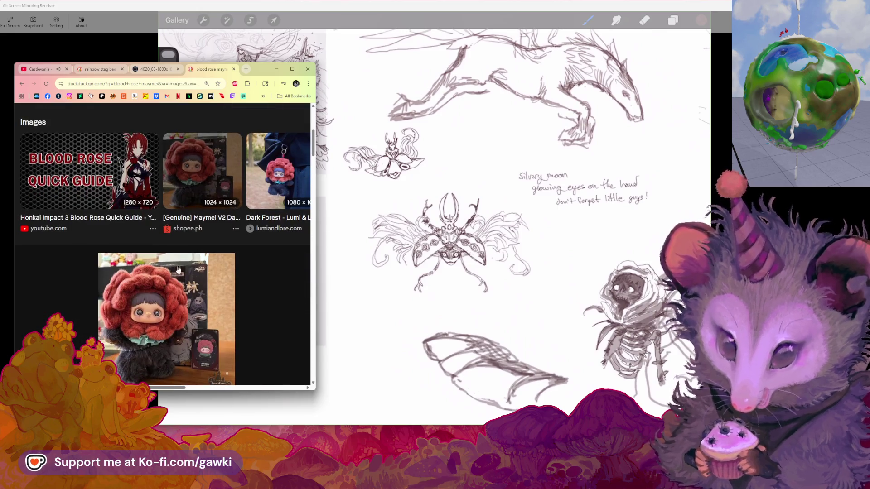
scroll(160, 247, "down", 2)
left_click(159, 247)
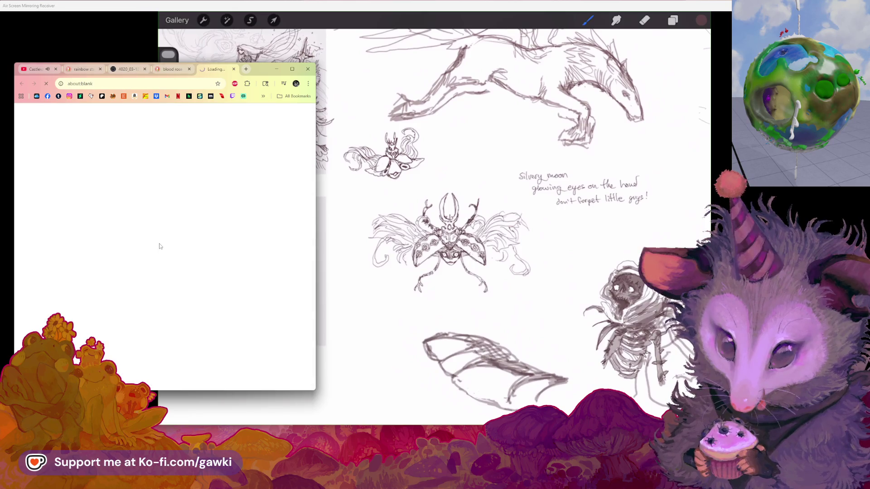
Reposition the browser window and close the shop login page to return to the images.
left_click_drag(260, 68, 238, 94)
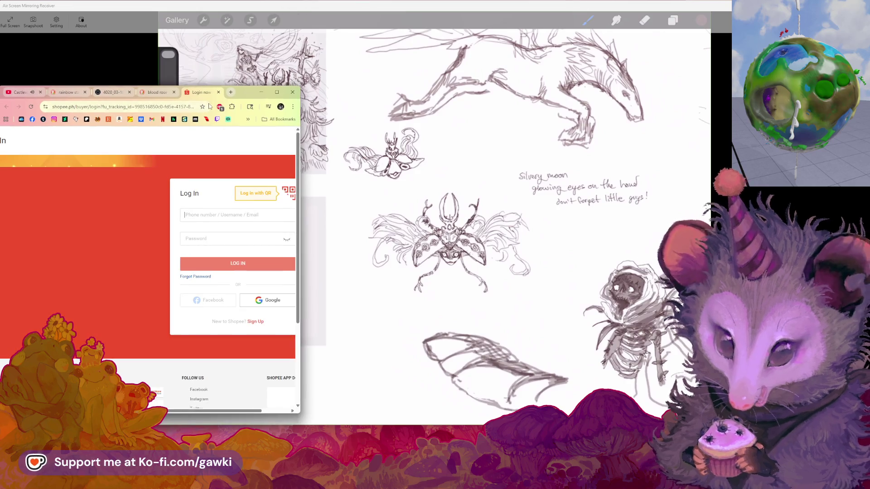
left_click_drag(246, 93, 299, 69)
scroll(63, 126, "down", 3)
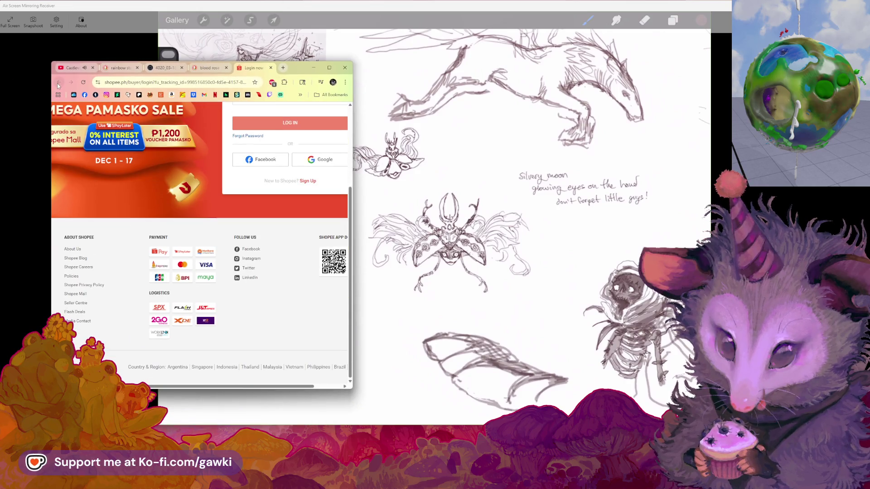
left_click(270, 67)
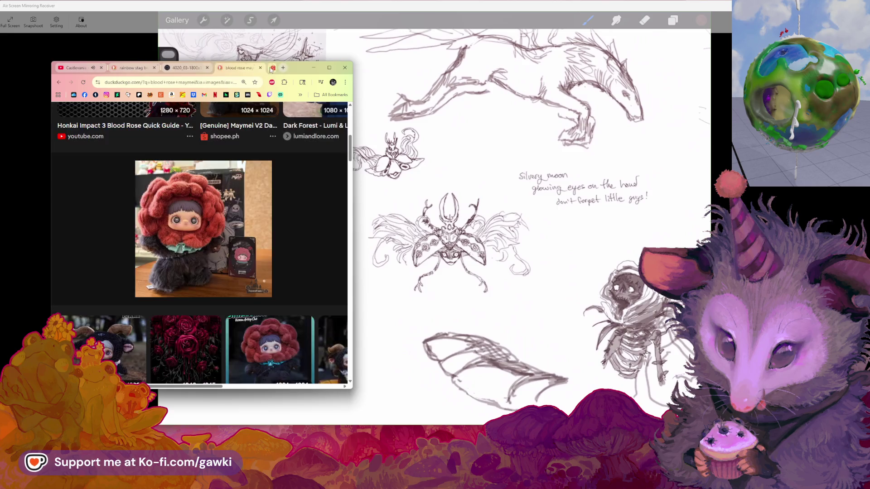
Set the AI-generated images filter to Hide in the image results.
scroll(272, 293, "down", 2)
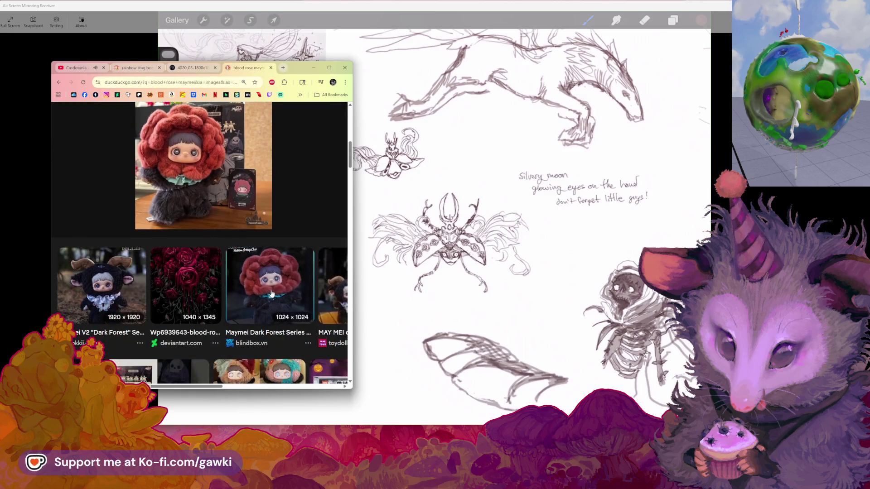
scroll(272, 294, "down", 2)
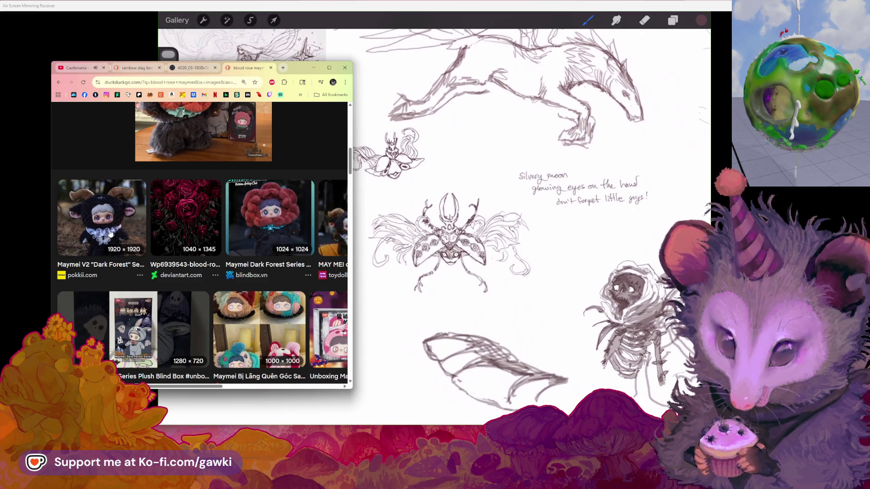
scroll(269, 225, "down", 1)
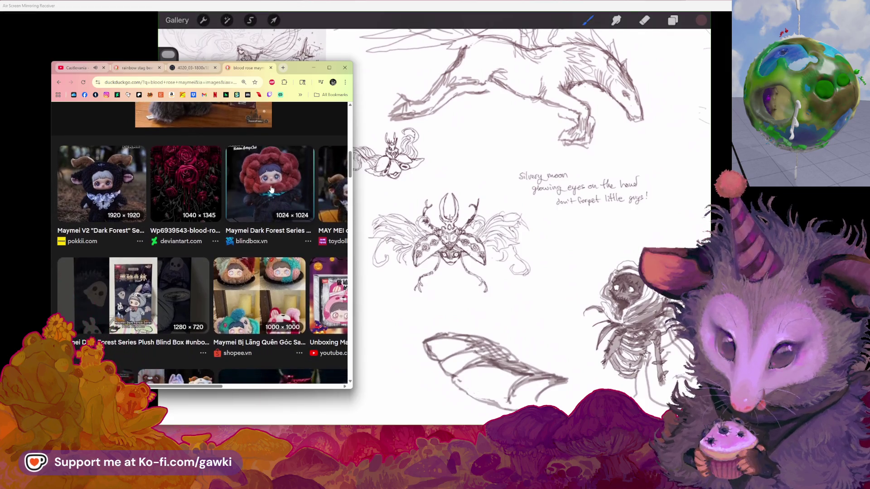
left_click_drag(353, 192, 398, 192)
scroll(200, 225, "up", 5)
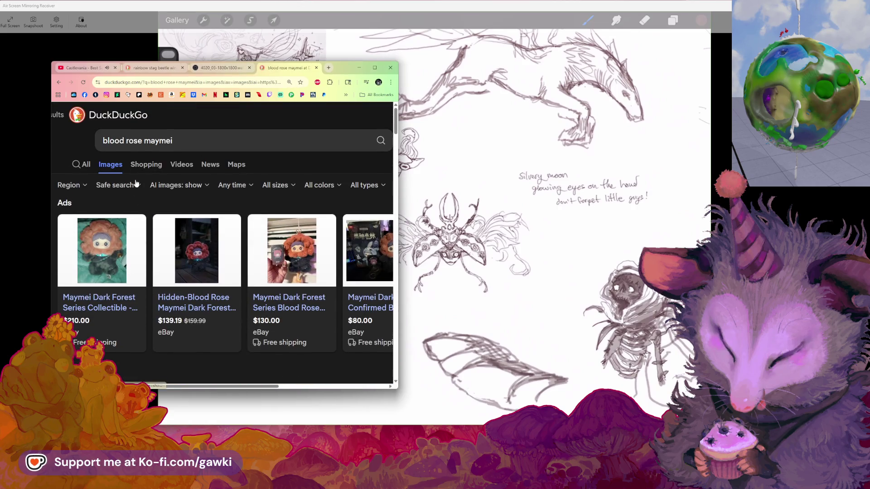
scroll(207, 232, "down", 2)
scroll(206, 230, "up", 2)
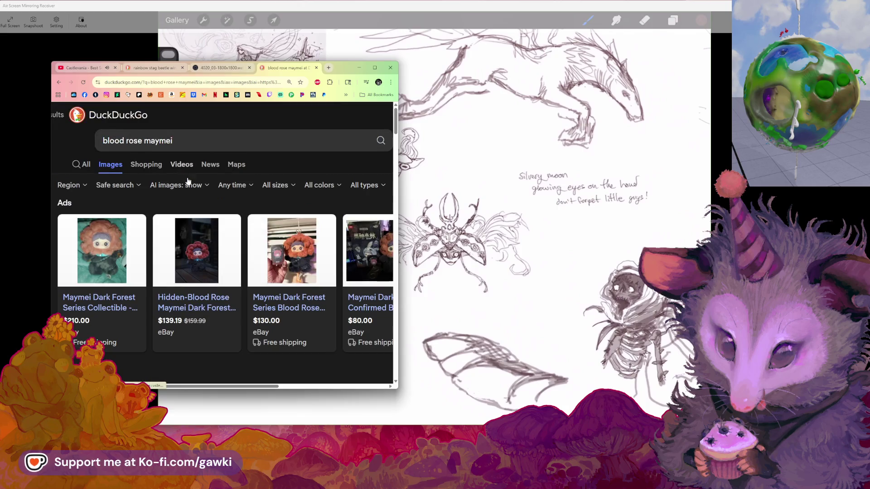
left_click(178, 185)
left_click(194, 244)
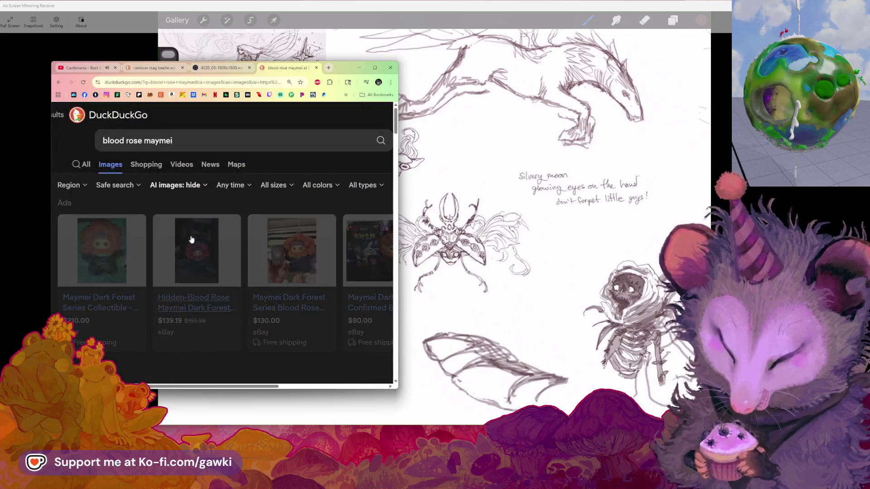
View the Dark Forest doll image larger, then close the search and put the browser away.
scroll(186, 231, "down", 2)
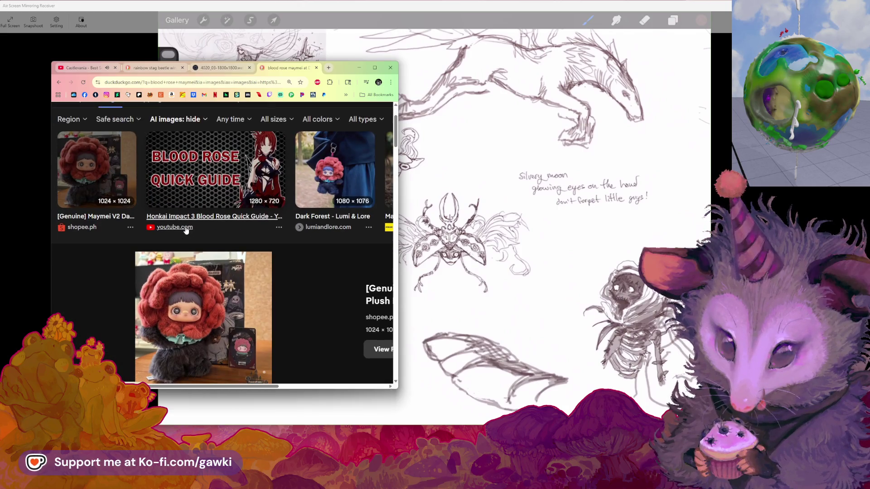
left_click(316, 174)
scroll(216, 295, "down", 5)
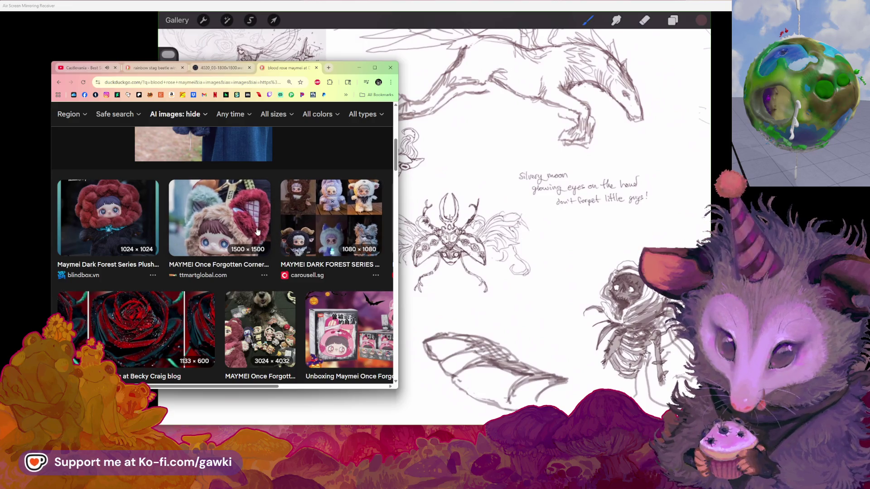
scroll(116, 230, "down", 1)
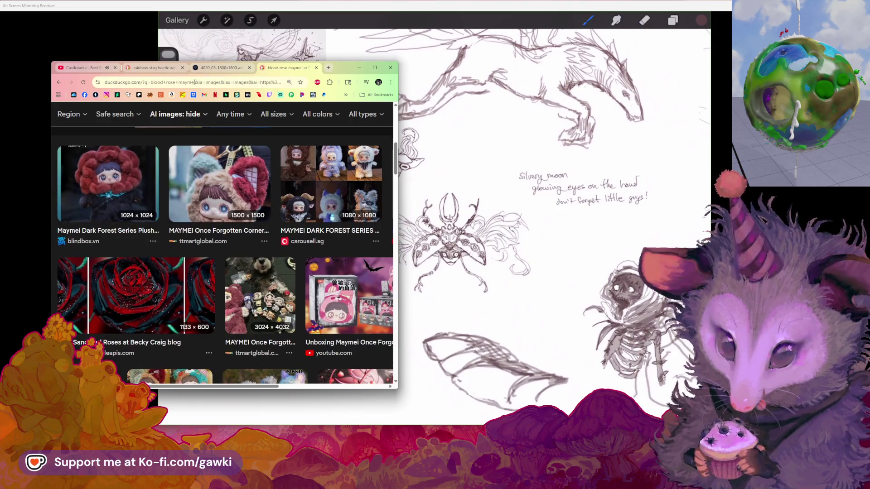
left_click(317, 68)
left_click_drag(325, 68, 249, 71)
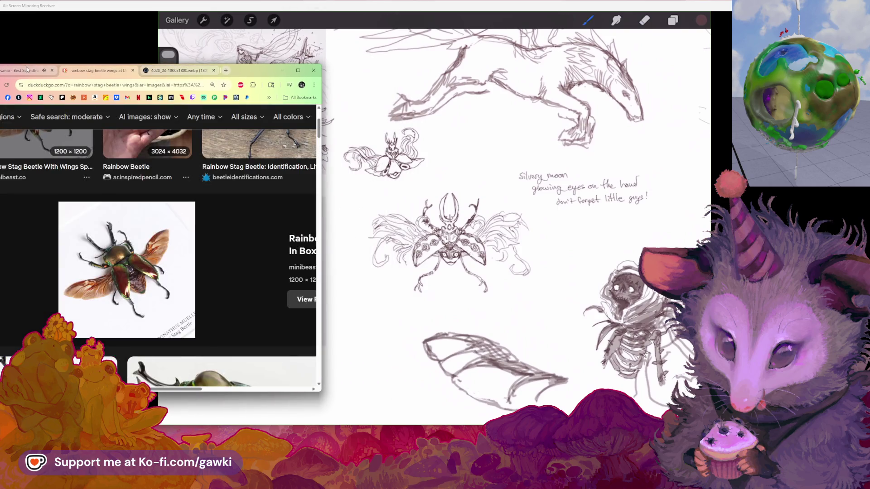
left_click(283, 71)
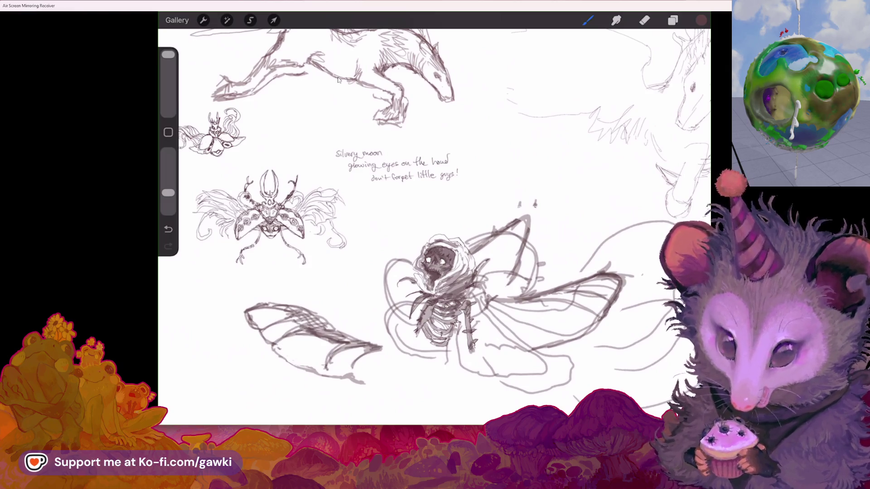
Scroll the canvas to the right past the winged skeletal figure sketch.
scroll(337, 80, "right", 5)
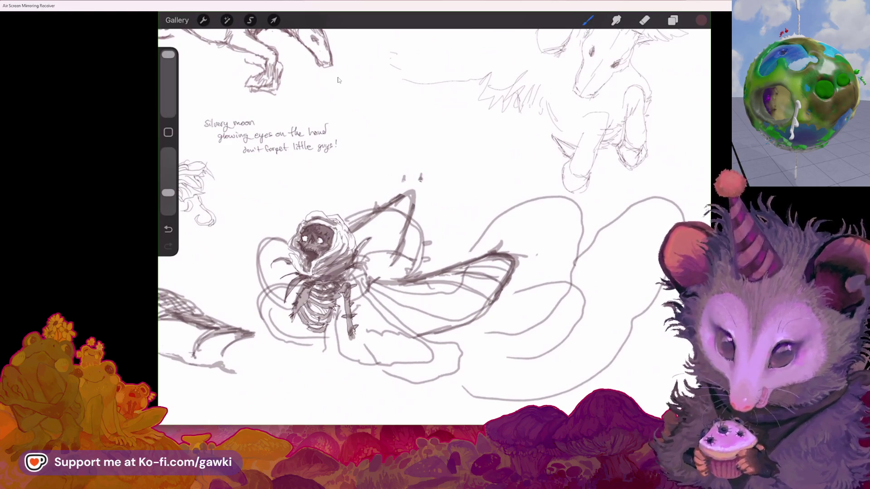
Undo the last stroke on the winged figure and pan around to review the sketches.
key("ctrl+z")
scroll(446, 240, "up", 2)
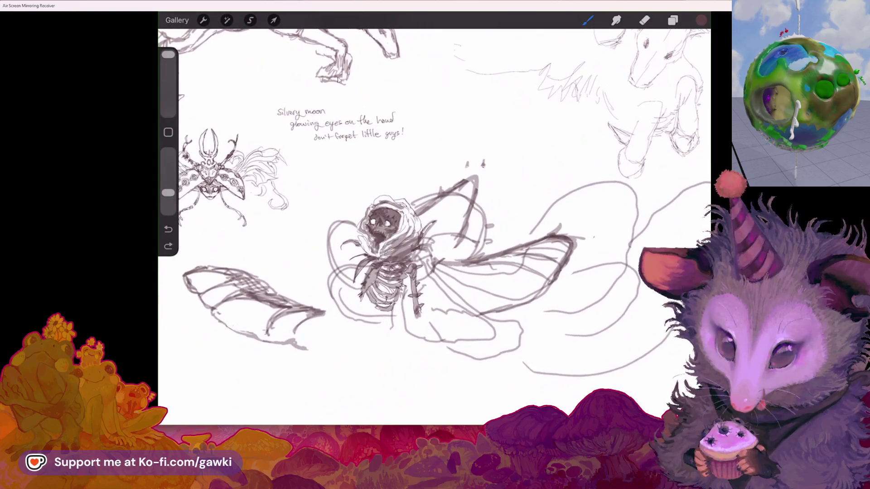
scroll(434, 227, "up", 2)
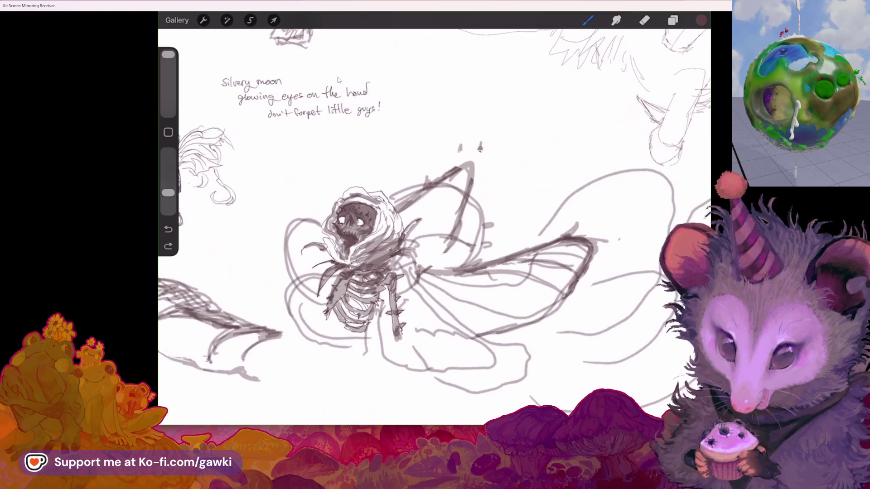
scroll(434, 227, "left", 2)
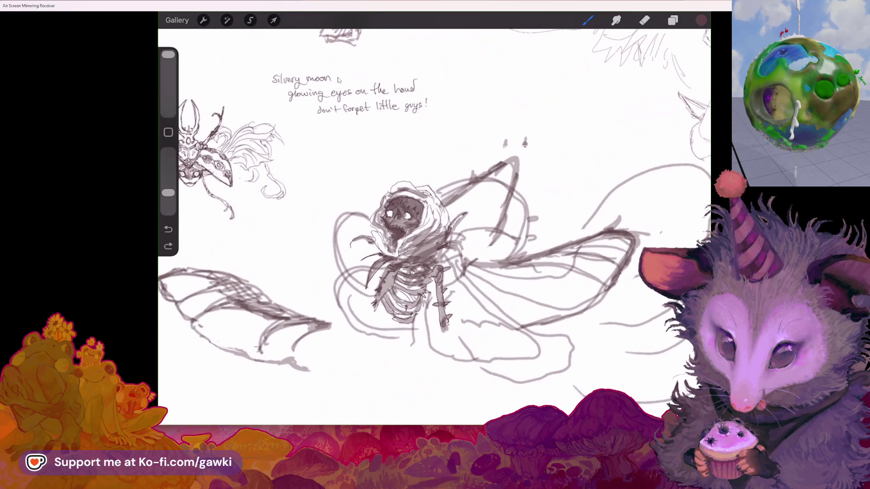
scroll(434, 227, "down", 3)
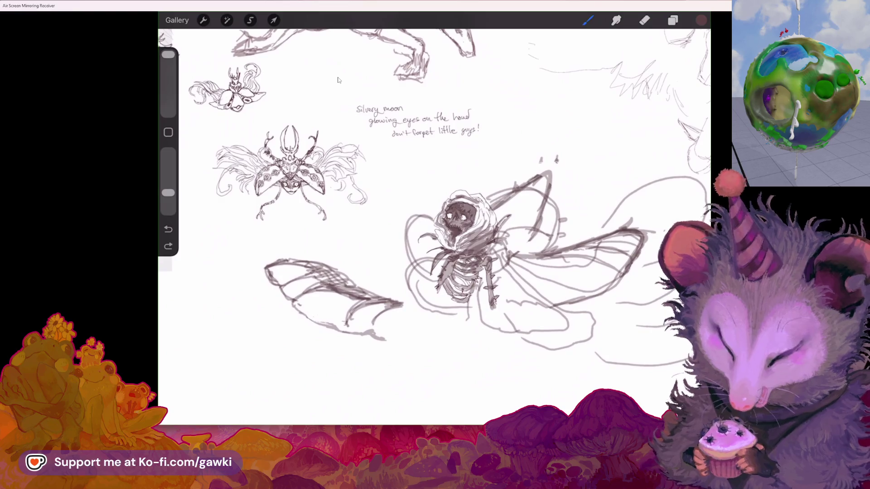
scroll(434, 226, "up", 3)
scroll(434, 226, "down", 2)
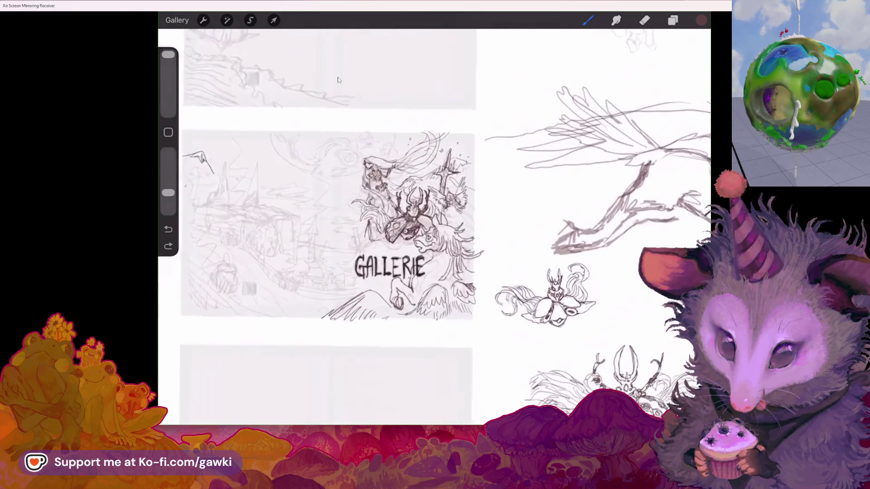
Scroll up the canvas toward the GALLERIE composition thumbnail.
scroll(434, 227, "up", 5)
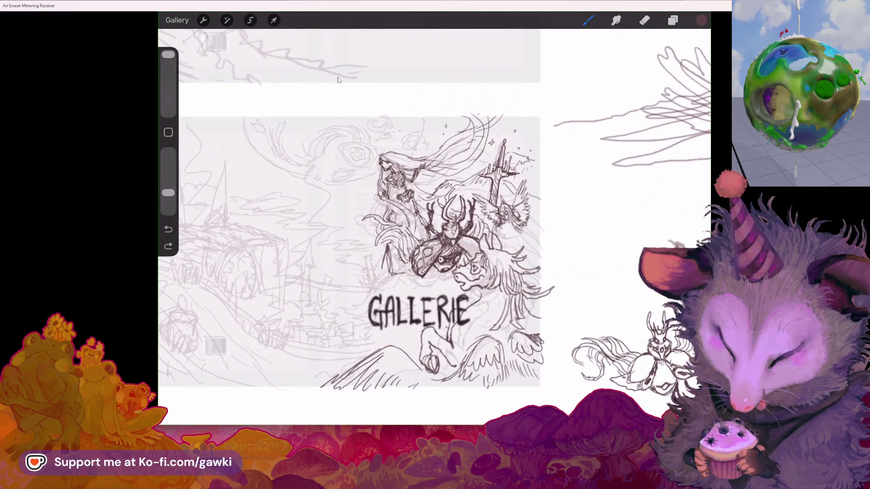
scroll(434, 226, "up", 2)
scroll(338, 80, "up", 3)
scroll(338, 80, "up", 2)
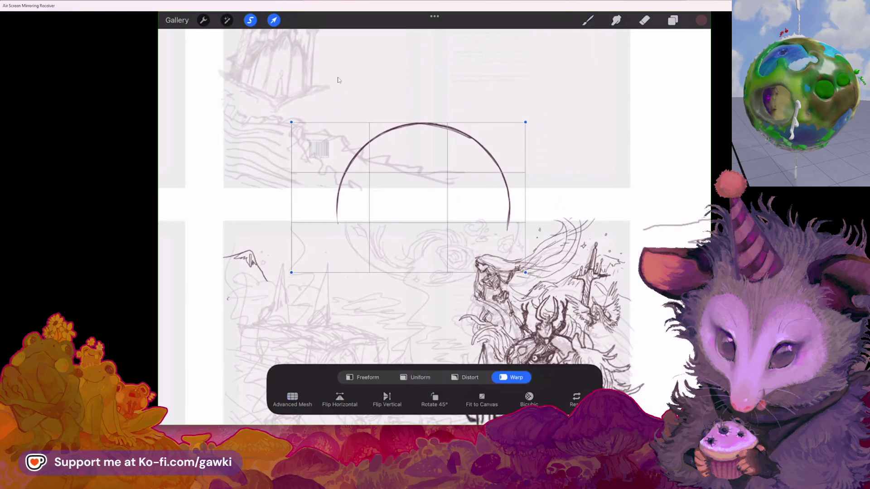
Rotate the moon arc 180°, enlarge it about a quarter, nudge it left, and commit.
left_click_drag(479, 272, 438, 305)
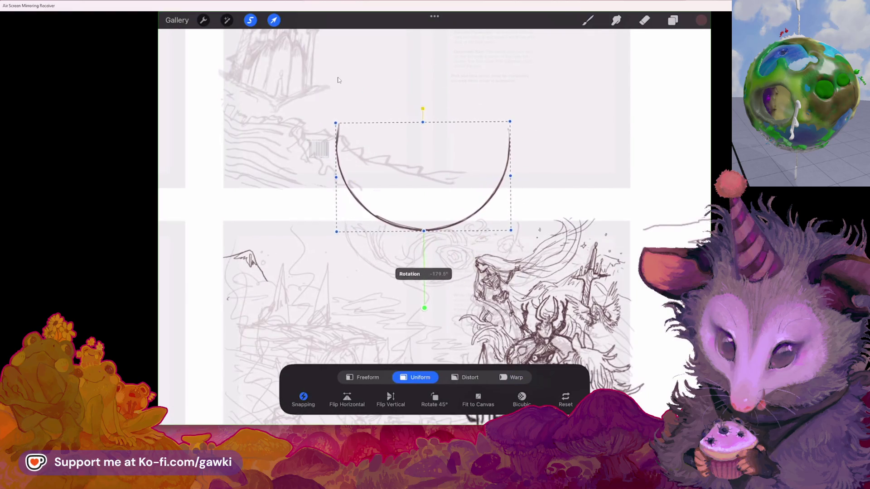
left_click_drag(438, 237, 435, 241)
left_click_drag(521, 239, 544, 223)
left_click_drag(436, 224, 432, 225)
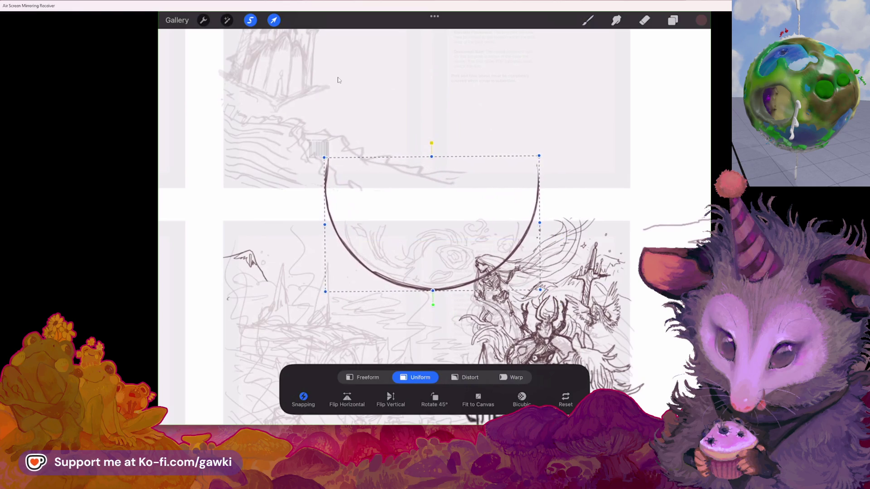
left_click(588, 20)
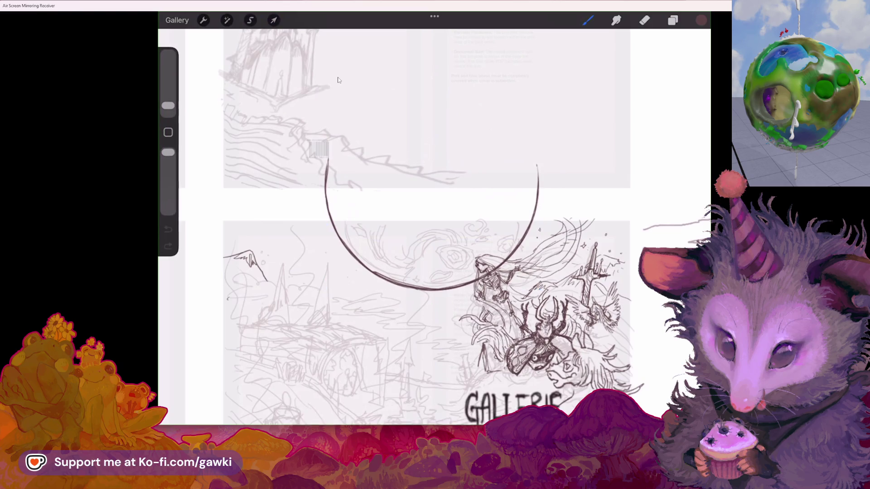
Erase the arc where it crosses the figure with a larger, lower-opacity eraser.
scroll(431, 226, "up", 3)
scroll(431, 227, "up", 3)
left_click(645, 20)
left_click_drag(168, 106, 168, 94)
left_click(475, 235)
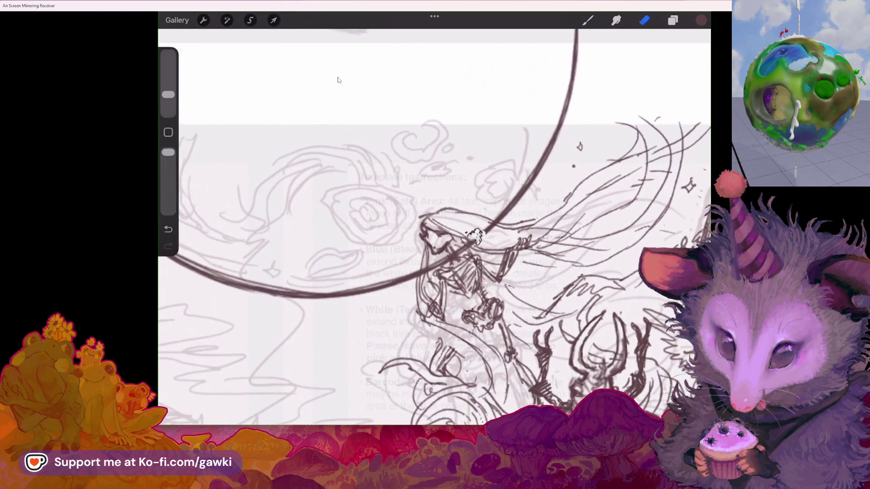
left_click_drag(466, 248, 457, 255)
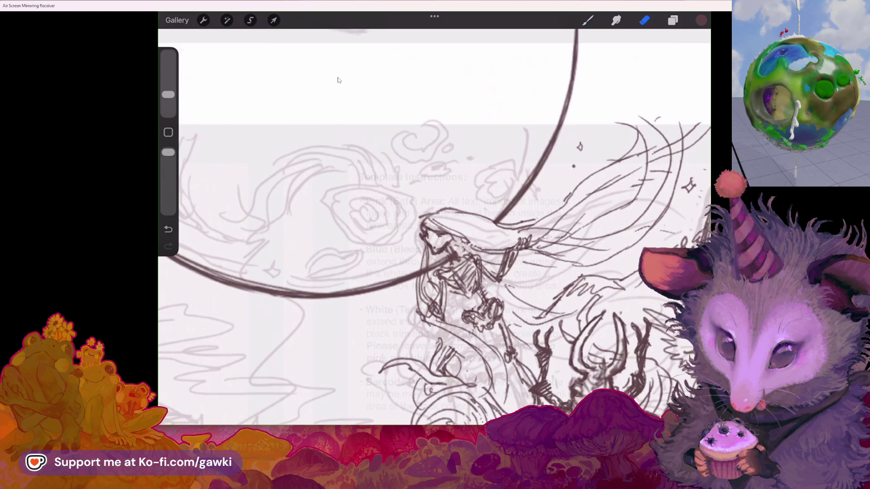
key("ctrl+z")
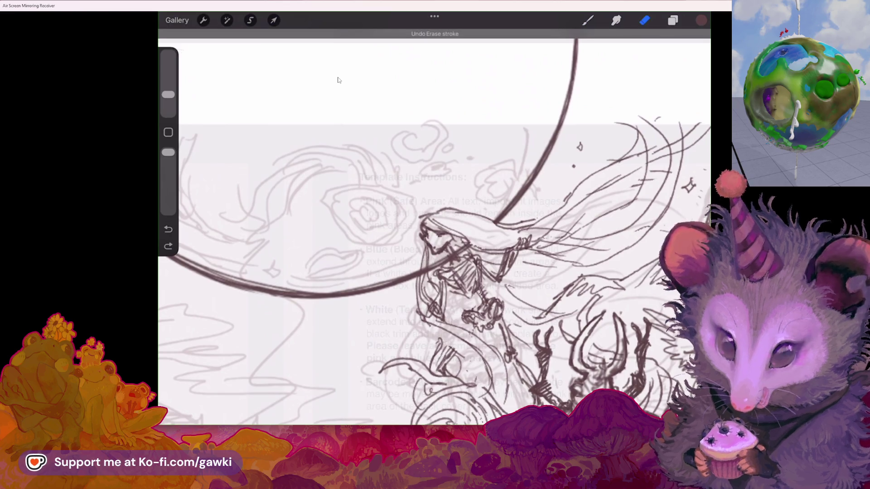
left_click_drag(168, 153, 169, 187)
left_click(488, 230)
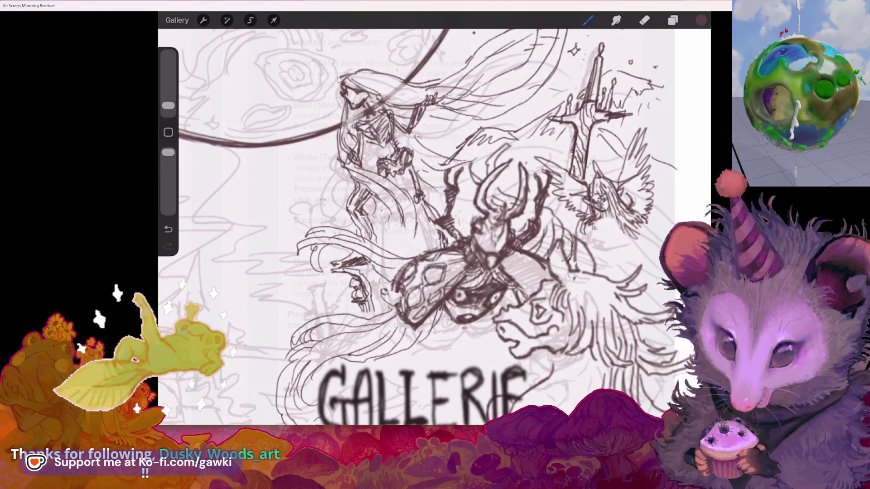
scroll(434, 226, "down", 3)
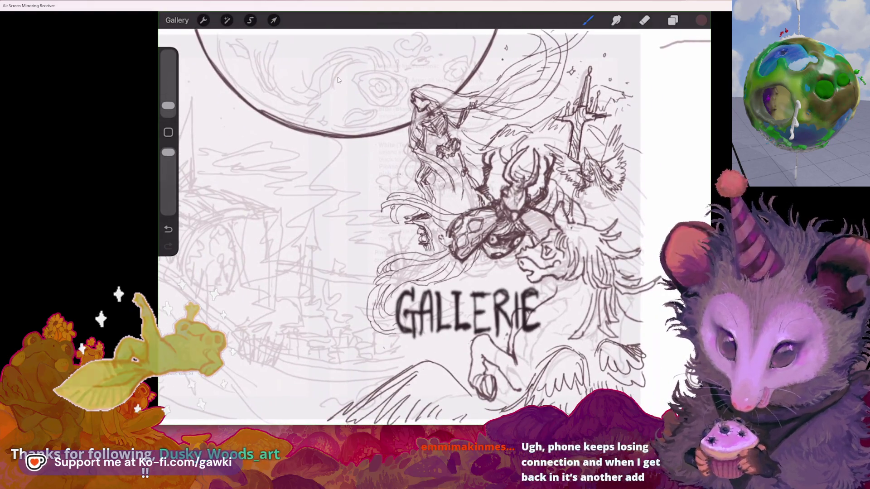
scroll(338, 80, "up", 3)
scroll(338, 80, "up", 2)
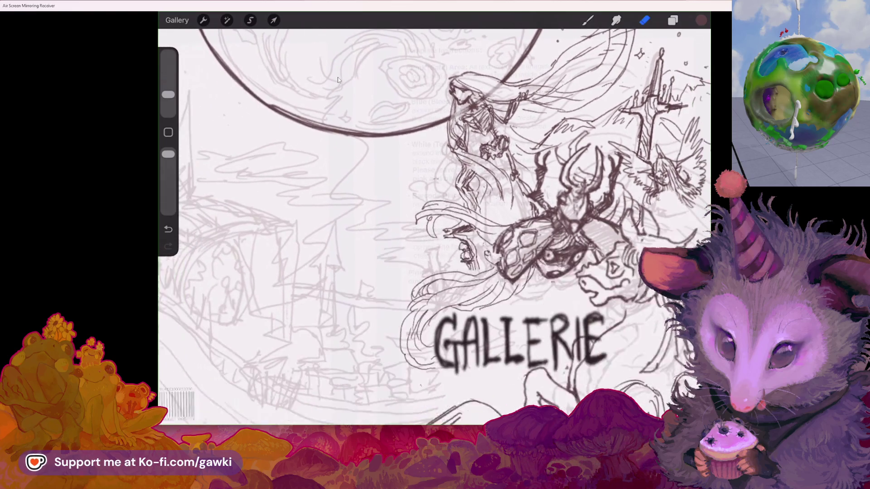
scroll(338, 80, "down", 5)
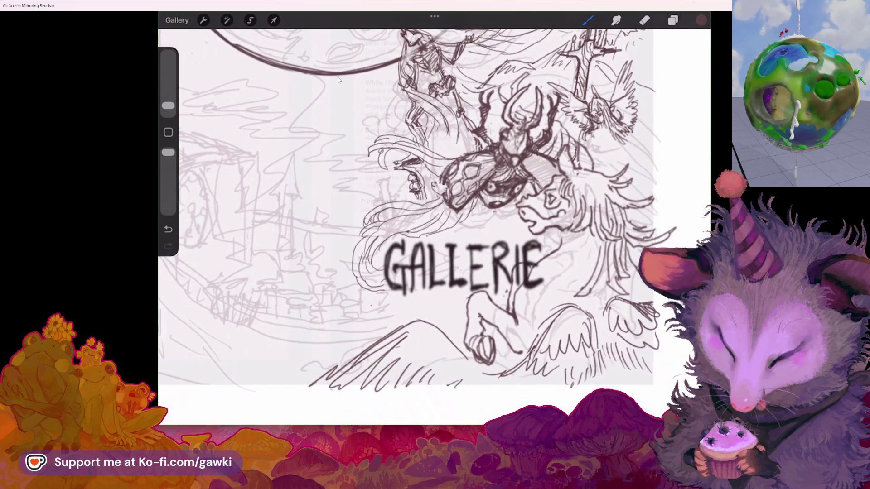